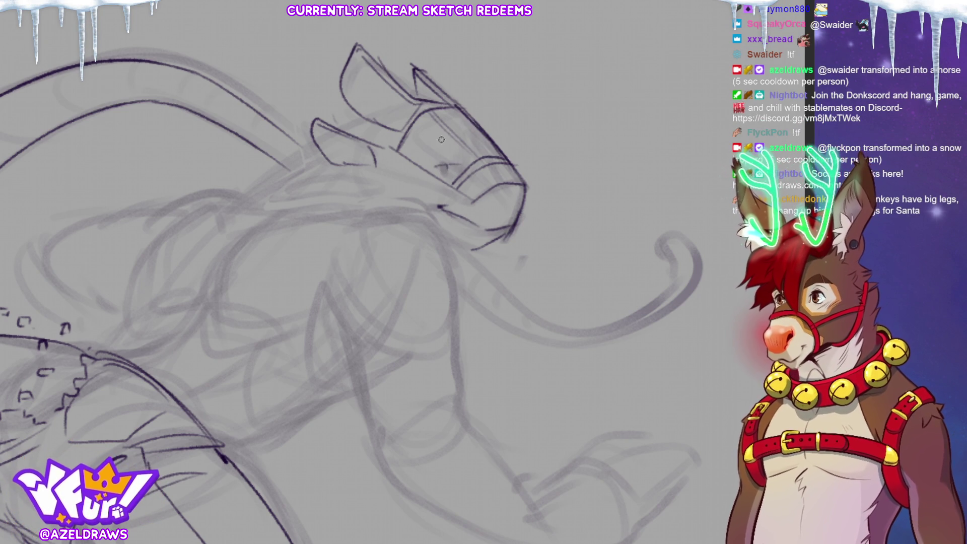
Ink the eye on the muzzle, replacing the first brow with a shorter one above it.
{"action": "left_click_drag", "start_coordinate": [446, 170], "coordinate": [449, 174]}
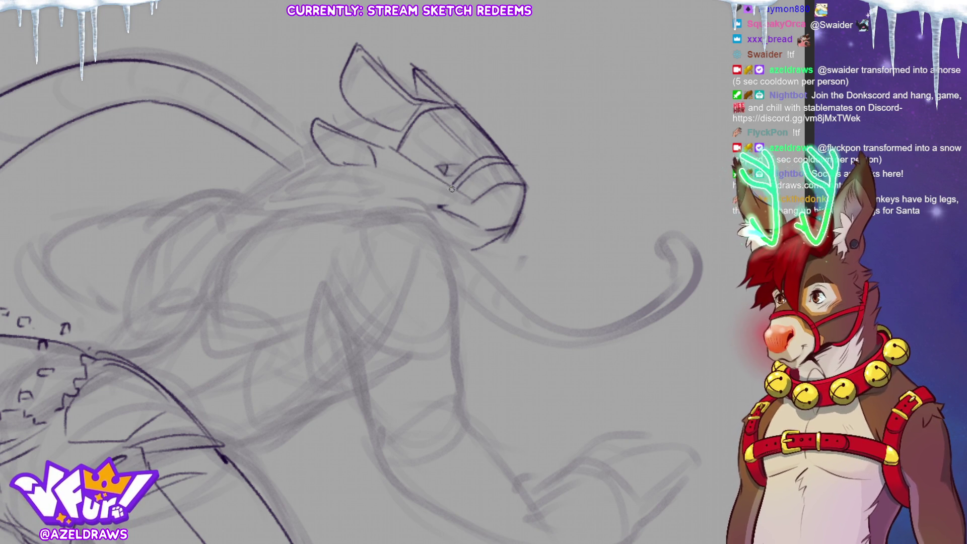
{"action": "left_click_drag", "start_coordinate": [460, 172], "coordinate": [444, 161]}
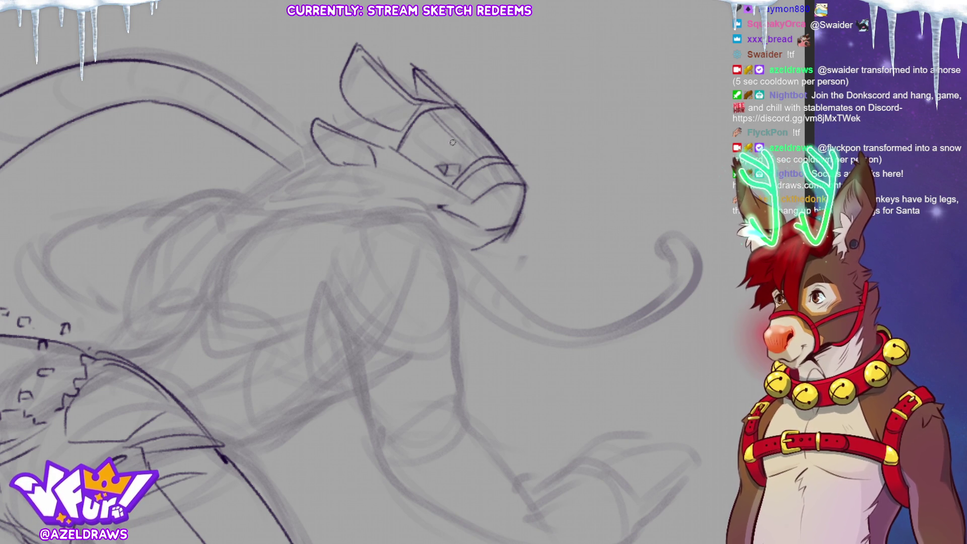
{"action": "left_click_drag", "start_coordinate": [428, 153], "coordinate": [456, 160]}
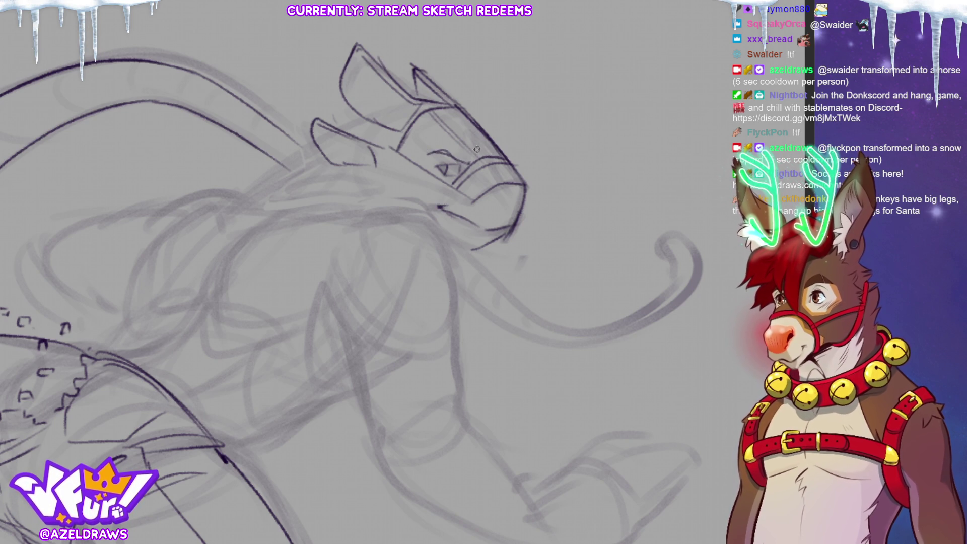
{"action": "key", "text": "ctrl+z"}
{"action": "key", "text": "ctrl+z"}
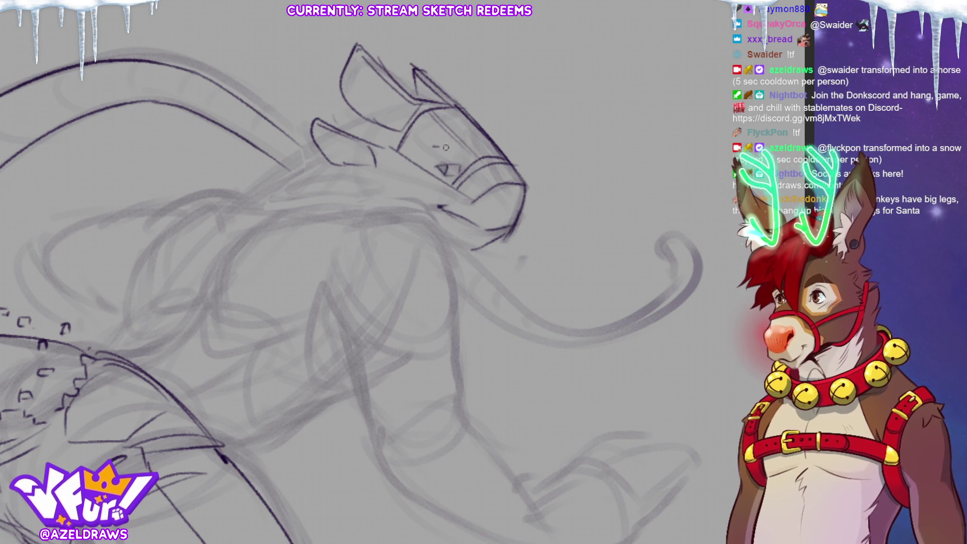
{"action": "left_click_drag", "start_coordinate": [433, 149], "coordinate": [453, 155]}
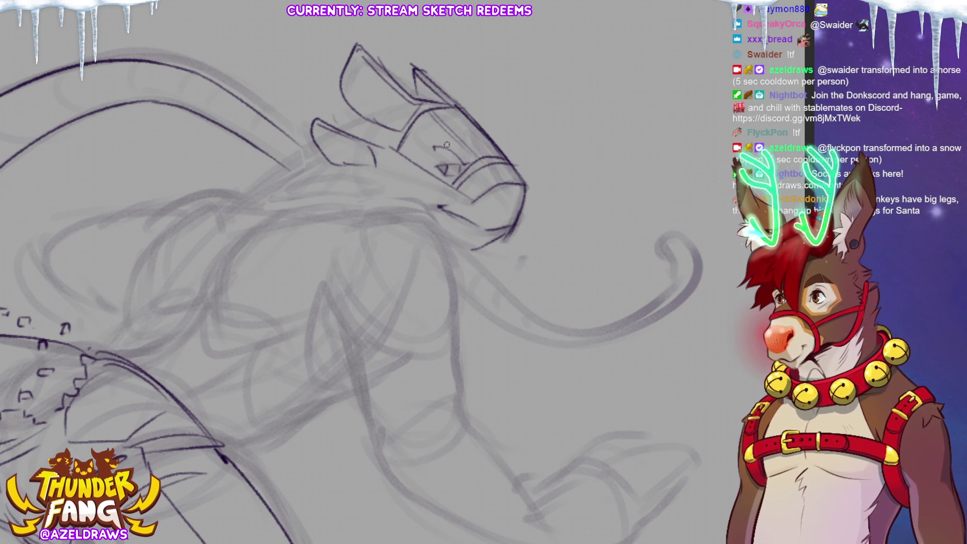
{"action": "left_click_drag", "start_coordinate": [442, 162], "coordinate": [464, 168]}
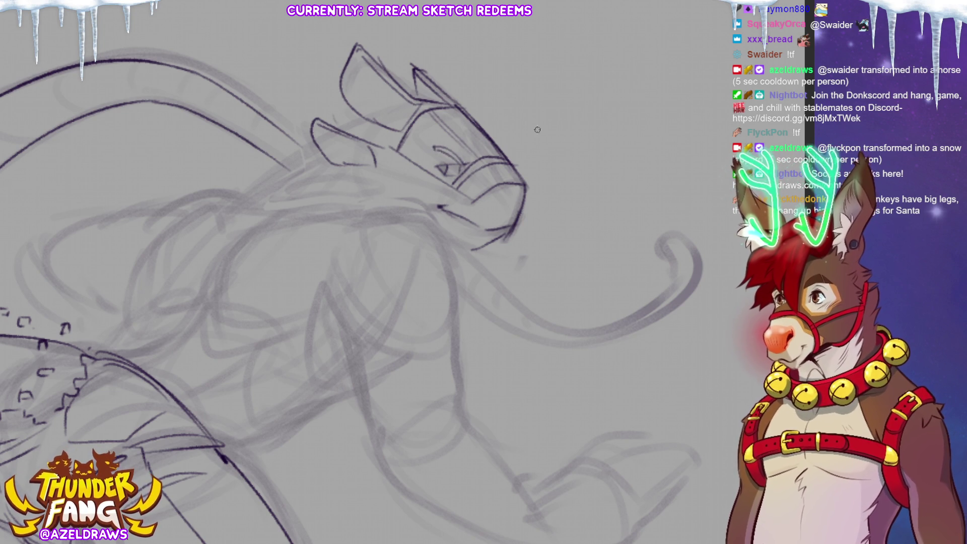
Ink the lower jaw line and the mouth corner, then fit the whole sketch in view.
{"action": "key", "text": "e"}
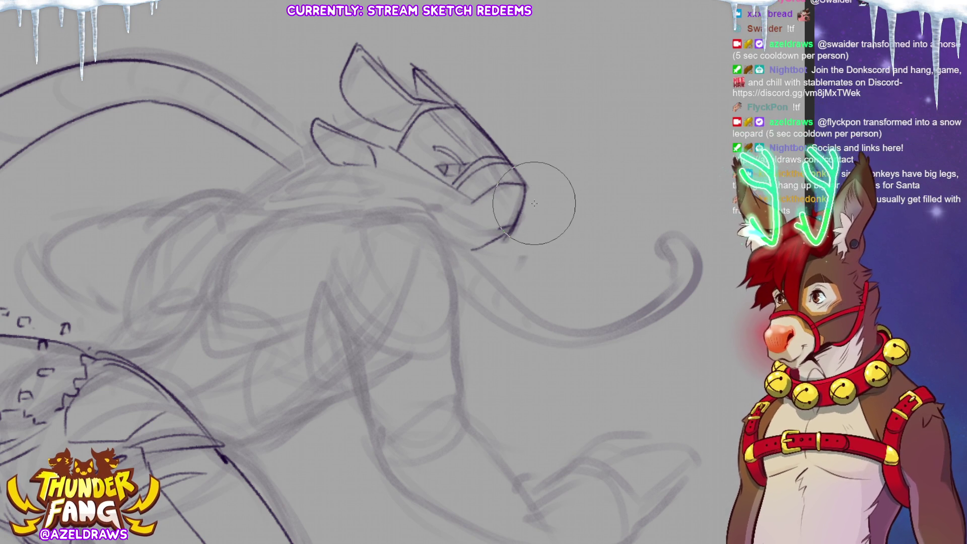
{"action": "key", "text": "e"}
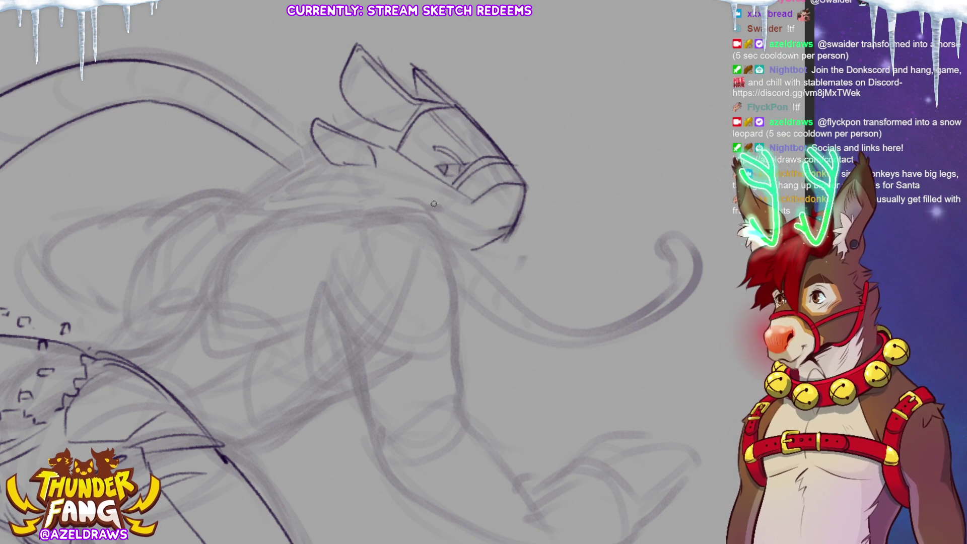
{"action": "left_click_drag", "start_coordinate": [440, 203], "coordinate": [485, 223]}
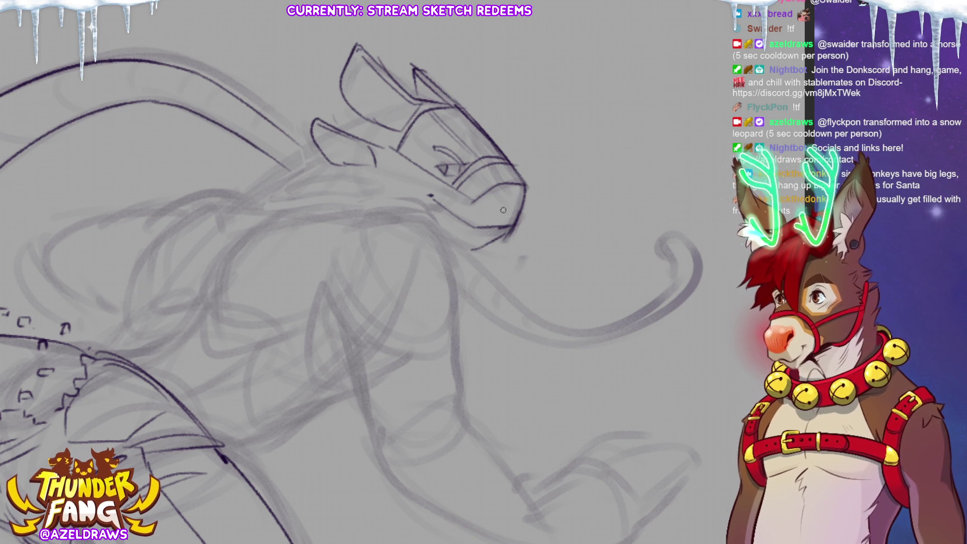
{"action": "key", "text": "e"}
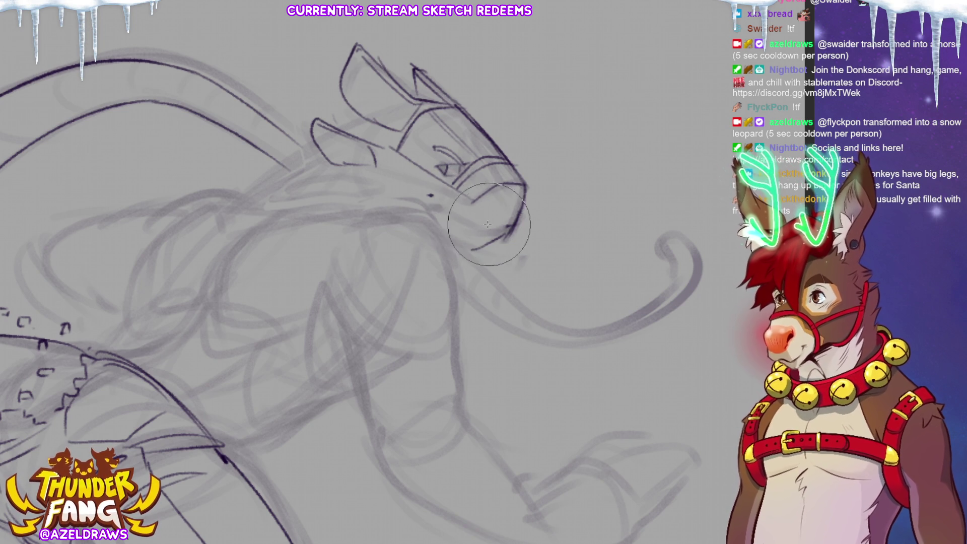
{"action": "key", "text": "e"}
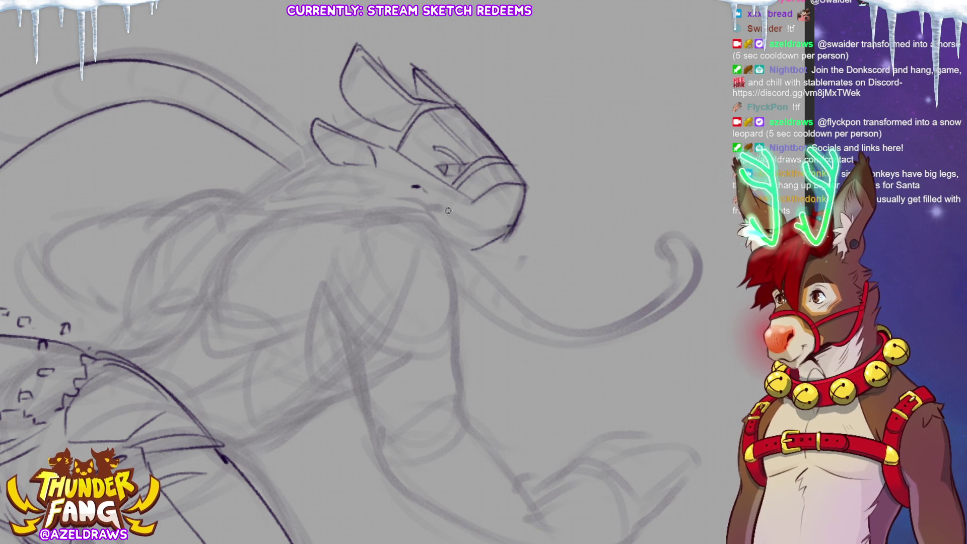
{"action": "left_click_drag", "start_coordinate": [412, 186], "coordinate": [491, 230]}
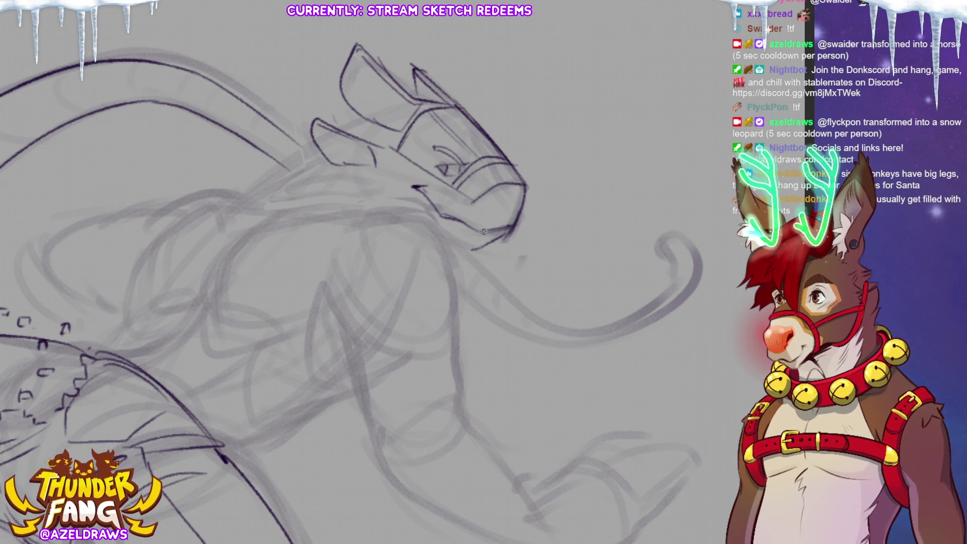
{"action": "key", "text": "ctrl+0"}
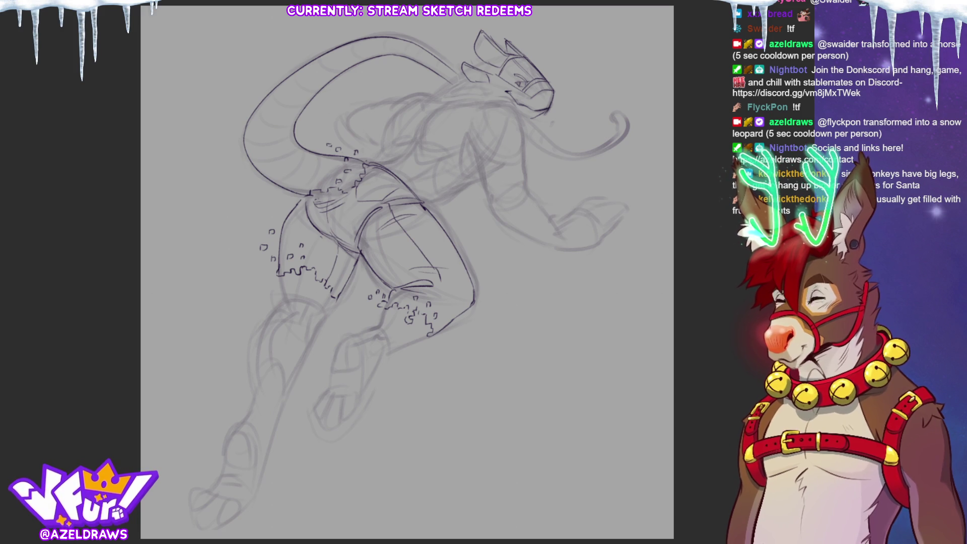
Zoom in, ink a short chin stroke along the jaw, undo it, and fit the canvas again.
{"action": "scroll", "coordinate": [407, 272], "scroll_direction": "up", "scroll_amount": 3}
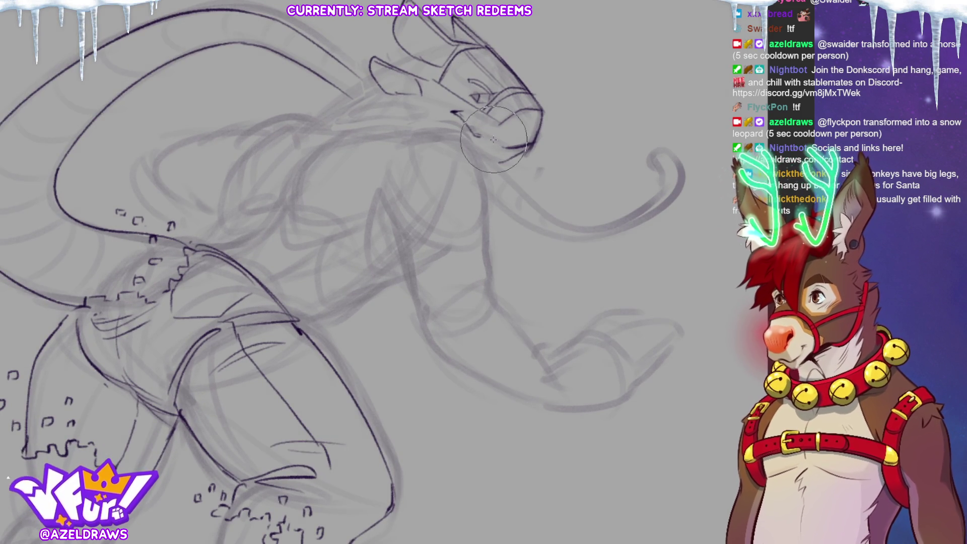
{"action": "mouse_move", "coordinate": [482, 128]}
{"action": "left_mouse_down"}
{"action": "mouse_move", "coordinate": [481, 143]}
{"action": "mouse_move", "coordinate": [512, 144]}
{"action": "left_mouse_up"}
{"action": "key", "text": "ctrl+z"}
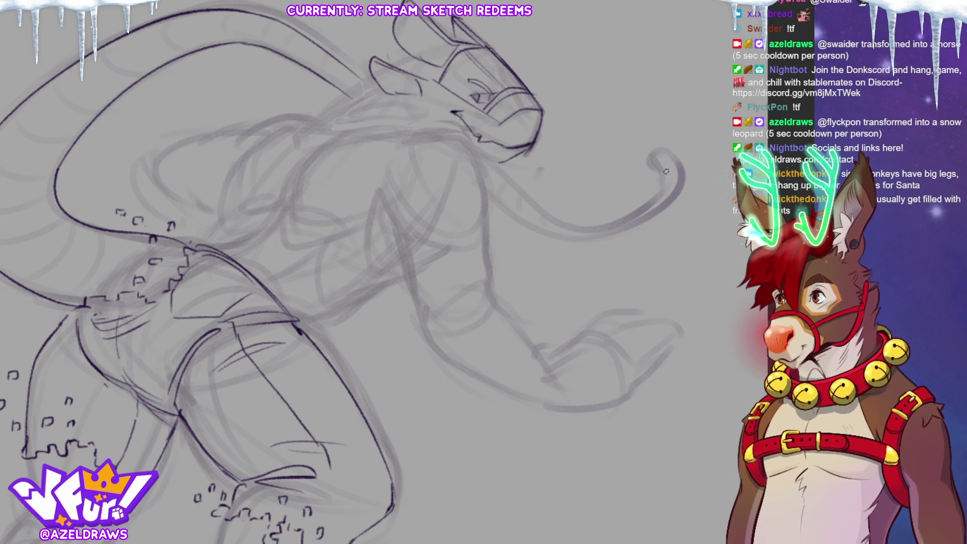
{"action": "key", "text": "ctrl+0"}
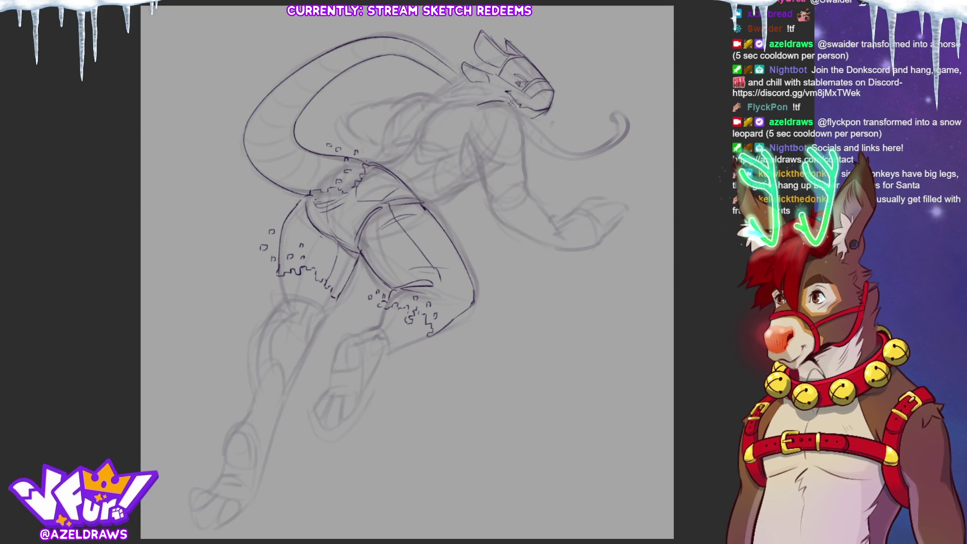
Ink the shoulder armour and both edges of the upper arm.
{"action": "mouse_move", "coordinate": [474, 137]}
{"action": "left_mouse_down"}
{"action": "mouse_move", "coordinate": [496, 162]}
{"action": "mouse_move", "coordinate": [518, 162]}
{"action": "left_mouse_up"}
{"action": "left_click_drag", "start_coordinate": [519, 122], "coordinate": [516, 162]}
{"action": "left_click_drag", "start_coordinate": [483, 102], "coordinate": [505, 122]}
{"action": "mouse_move", "coordinate": [513, 164]}
{"action": "left_mouse_down"}
{"action": "mouse_move", "coordinate": [517, 123]}
{"action": "mouse_move", "coordinate": [473, 121]}
{"action": "mouse_move", "coordinate": [523, 160]}
{"action": "mouse_move", "coordinate": [524, 183]}
{"action": "mouse_move", "coordinate": [482, 184]}
{"action": "mouse_move", "coordinate": [498, 157]}
{"action": "mouse_move", "coordinate": [505, 174]}
{"action": "mouse_move", "coordinate": [493, 202]}
{"action": "mouse_move", "coordinate": [525, 183]}
{"action": "left_mouse_up"}
{"action": "mouse_move", "coordinate": [468, 132]}
{"action": "left_mouse_down"}
{"action": "mouse_move", "coordinate": [461, 159]}
{"action": "mouse_move", "coordinate": [477, 172]}
{"action": "left_mouse_up"}
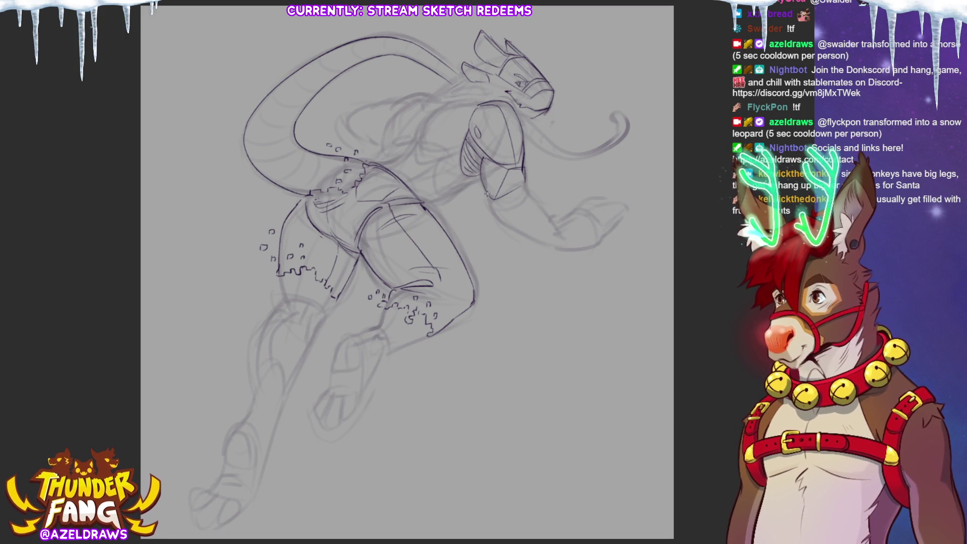
Ink the rounded elbow, the forearm lines, and the hand outline with finger detail.
{"action": "mouse_move", "coordinate": [520, 209]}
{"action": "left_mouse_down"}
{"action": "mouse_move", "coordinate": [502, 195]}
{"action": "mouse_move", "coordinate": [519, 191]}
{"action": "mouse_move", "coordinate": [556, 225]}
{"action": "mouse_move", "coordinate": [524, 234]}
{"action": "mouse_move", "coordinate": [552, 246]}
{"action": "left_mouse_up"}
{"action": "mouse_move", "coordinate": [487, 199]}
{"action": "left_mouse_down"}
{"action": "mouse_move", "coordinate": [543, 243]}
{"action": "mouse_move", "coordinate": [567, 246]}
{"action": "mouse_move", "coordinate": [587, 207]}
{"action": "left_mouse_up"}
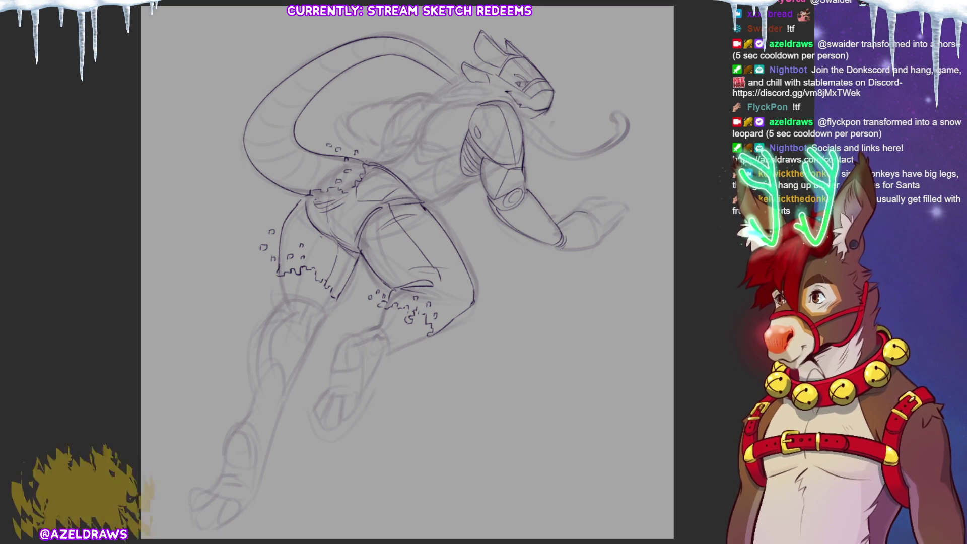
{"action": "mouse_move", "coordinate": [578, 220]}
{"action": "left_mouse_down"}
{"action": "mouse_move", "coordinate": [592, 197]}
{"action": "mouse_move", "coordinate": [616, 214]}
{"action": "mouse_move", "coordinate": [601, 226]}
{"action": "mouse_move", "coordinate": [619, 223]}
{"action": "mouse_move", "coordinate": [567, 250]}
{"action": "left_mouse_up"}
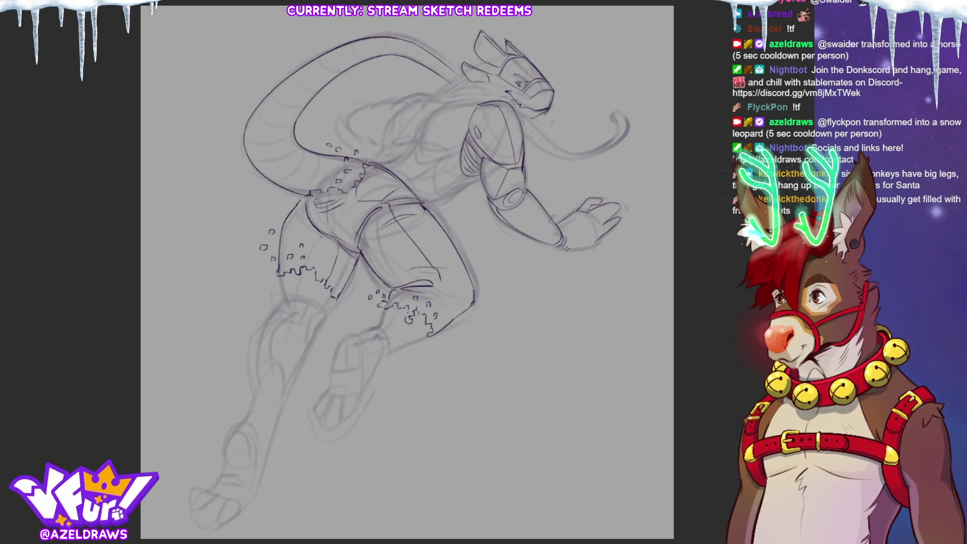
{"action": "left_click_drag", "start_coordinate": [594, 218], "coordinate": [611, 207]}
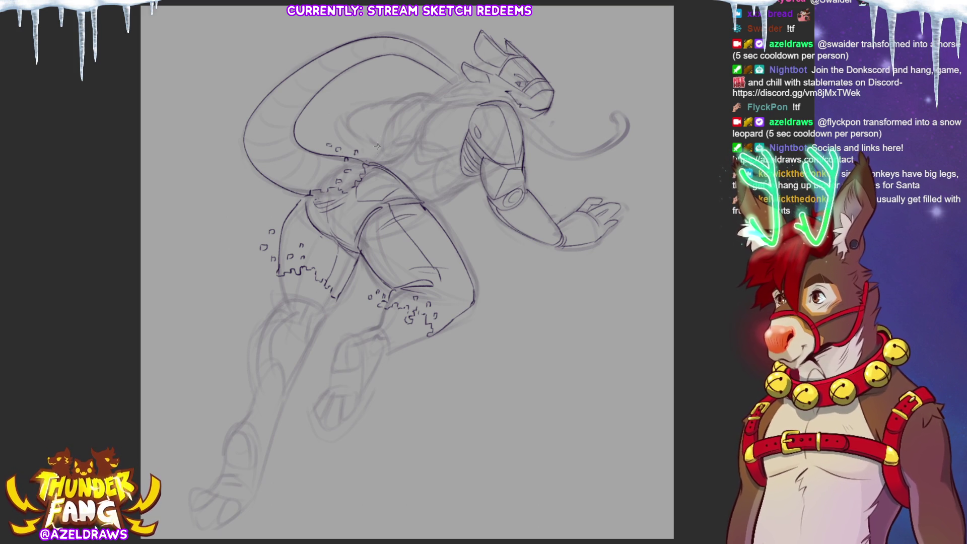
Ink the curve of the back, the upper-back fur lines and a short chest line.
{"action": "mouse_move", "coordinate": [441, 108]}
{"action": "left_mouse_down"}
{"action": "mouse_move", "coordinate": [419, 130]}
{"action": "mouse_move", "coordinate": [436, 153]}
{"action": "left_mouse_up"}
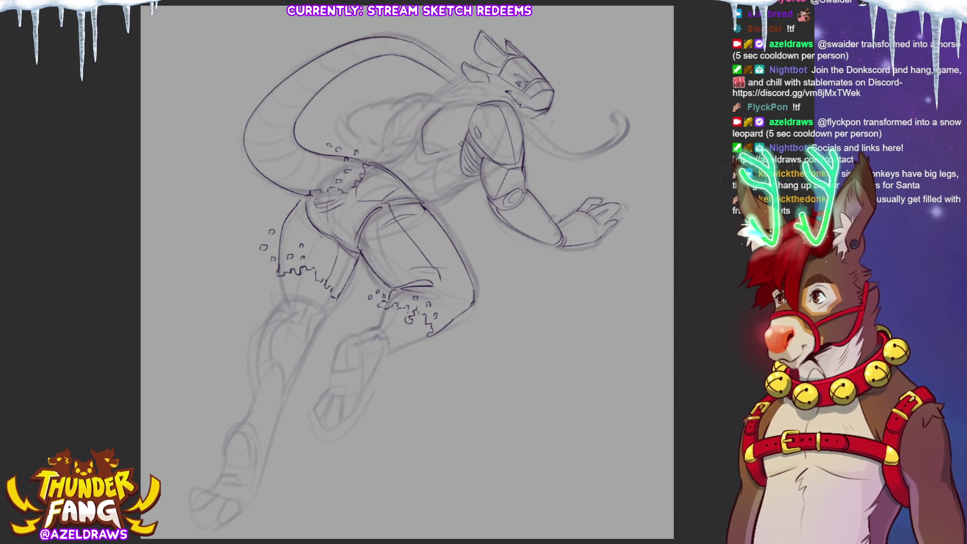
{"action": "mouse_move", "coordinate": [430, 116]}
{"action": "left_mouse_down"}
{"action": "mouse_move", "coordinate": [480, 103]}
{"action": "mouse_move", "coordinate": [421, 145]}
{"action": "mouse_move", "coordinate": [466, 134]}
{"action": "mouse_move", "coordinate": [418, 149]}
{"action": "mouse_move", "coordinate": [452, 151]}
{"action": "left_mouse_up"}
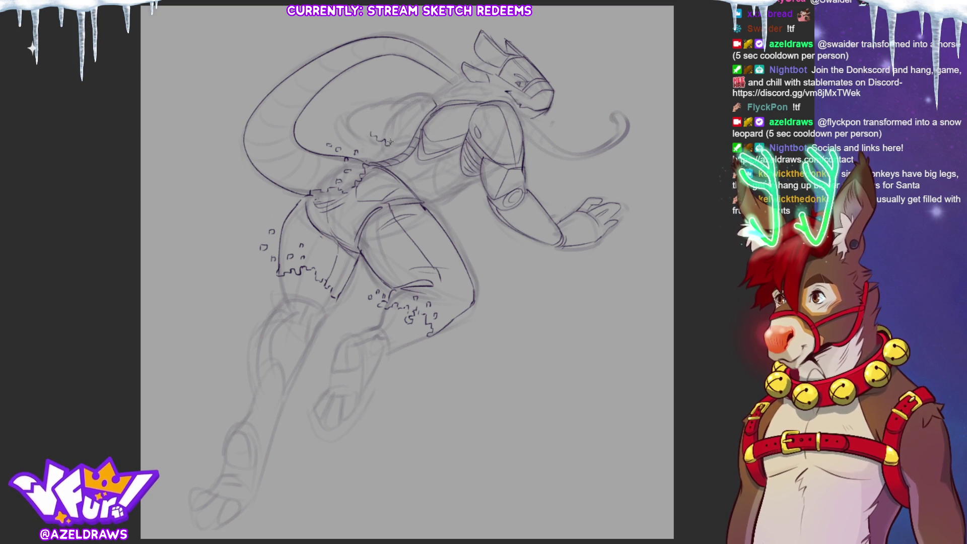
{"action": "mouse_move", "coordinate": [399, 104]}
{"action": "left_mouse_down"}
{"action": "mouse_move", "coordinate": [382, 124]}
{"action": "mouse_move", "coordinate": [416, 90]}
{"action": "mouse_move", "coordinate": [434, 96]}
{"action": "left_mouse_up"}
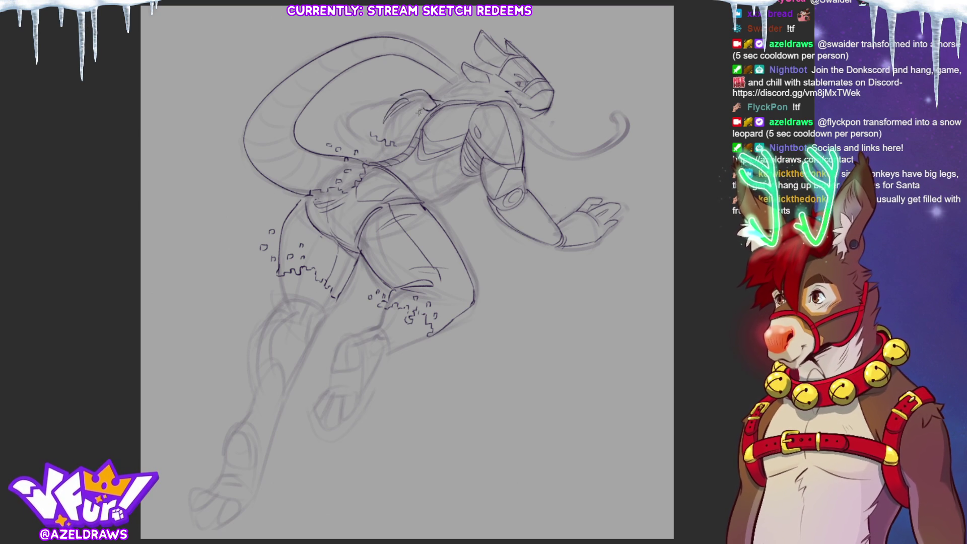
{"action": "left_click_drag", "start_coordinate": [420, 115], "coordinate": [402, 141]}
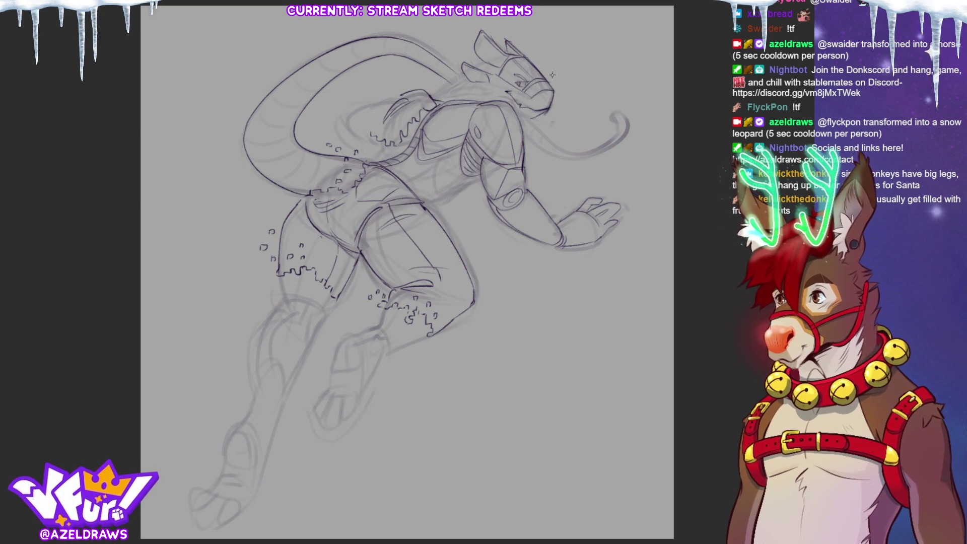
{"action": "mouse_move", "coordinate": [417, 106]}
{"action": "left_mouse_down"}
{"action": "mouse_move", "coordinate": [388, 129]}
{"action": "mouse_move", "coordinate": [390, 92]}
{"action": "mouse_move", "coordinate": [364, 101]}
{"action": "mouse_move", "coordinate": [351, 107]}
{"action": "mouse_move", "coordinate": [350, 133]}
{"action": "left_mouse_up"}
{"action": "left_click_drag", "start_coordinate": [394, 102], "coordinate": [367, 113]}
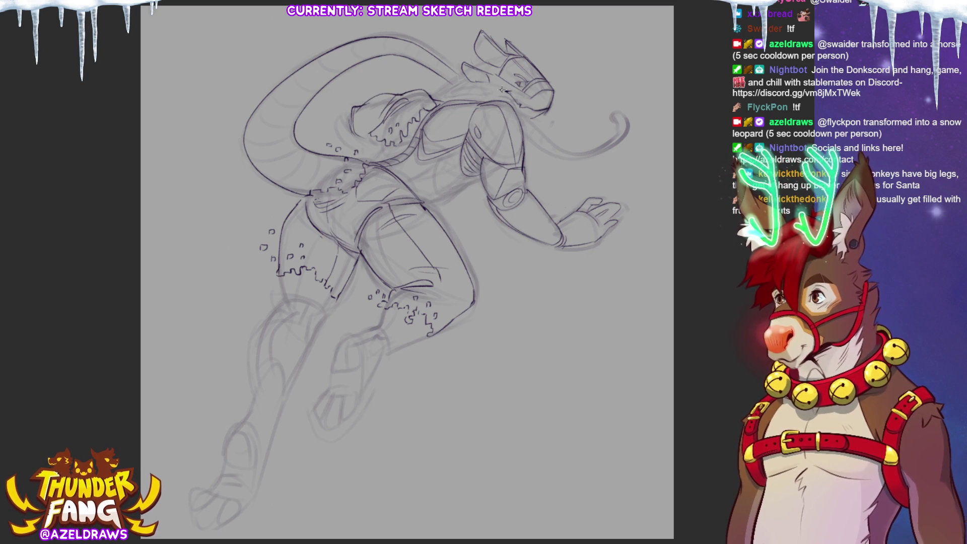
{"action": "mouse_move", "coordinate": [379, 138]}
{"action": "left_mouse_down"}
{"action": "mouse_move", "coordinate": [364, 164]}
{"action": "mouse_move", "coordinate": [388, 152]}
{"action": "left_mouse_up"}
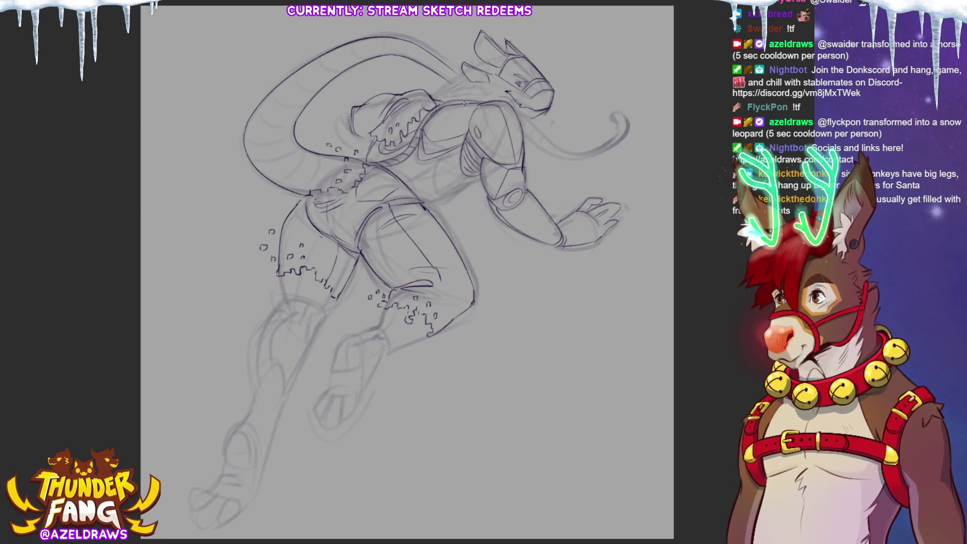
{"action": "left_click_drag", "start_coordinate": [392, 186], "coordinate": [471, 172]}
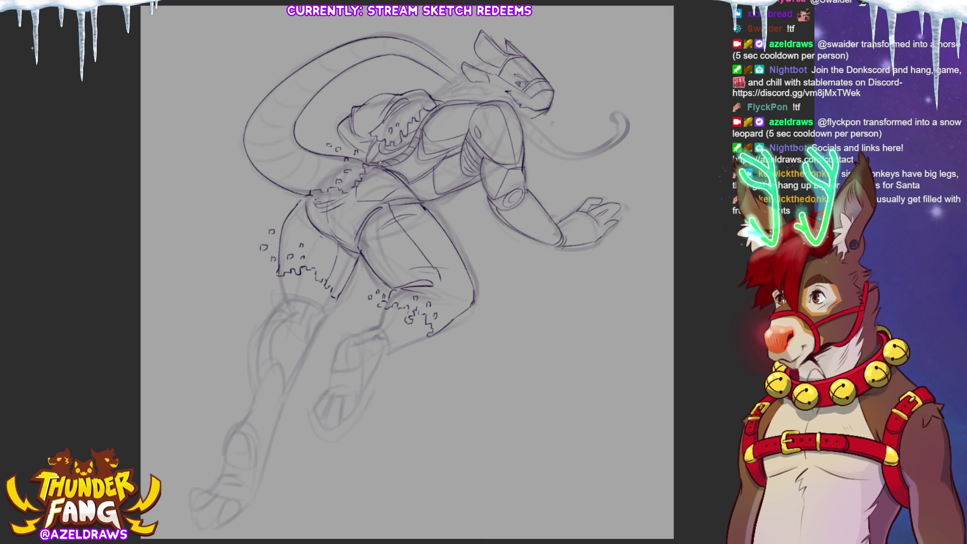
Add marks near the backpack, darken the neck-head join, and ink the shoulder contour and trailing tail line.
{"action": "left_click_drag", "start_coordinate": [374, 89], "coordinate": [377, 85]}
{"action": "left_click_drag", "start_coordinate": [389, 82], "coordinate": [387, 70]}
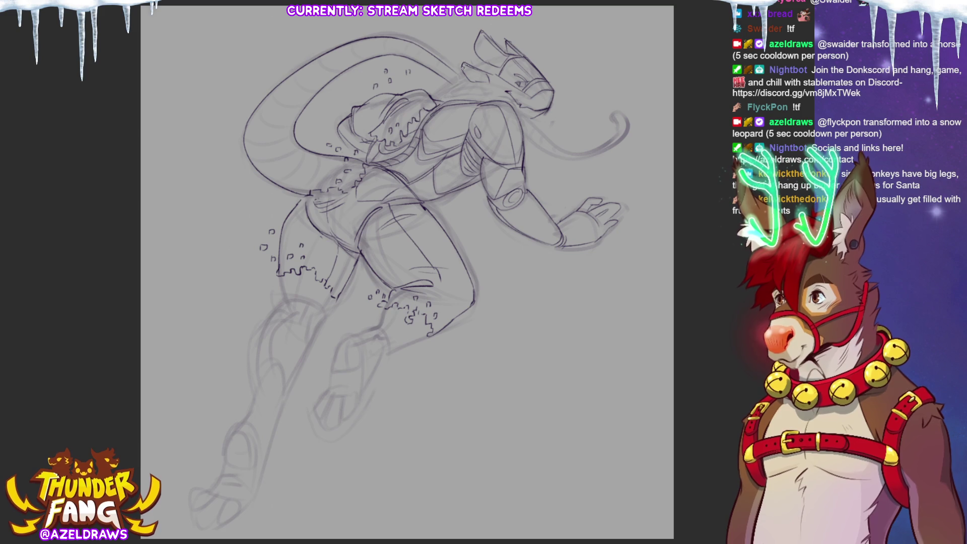
{"action": "left_click_drag", "start_coordinate": [446, 95], "coordinate": [434, 105]}
{"action": "left_click_drag", "start_coordinate": [470, 69], "coordinate": [491, 60]}
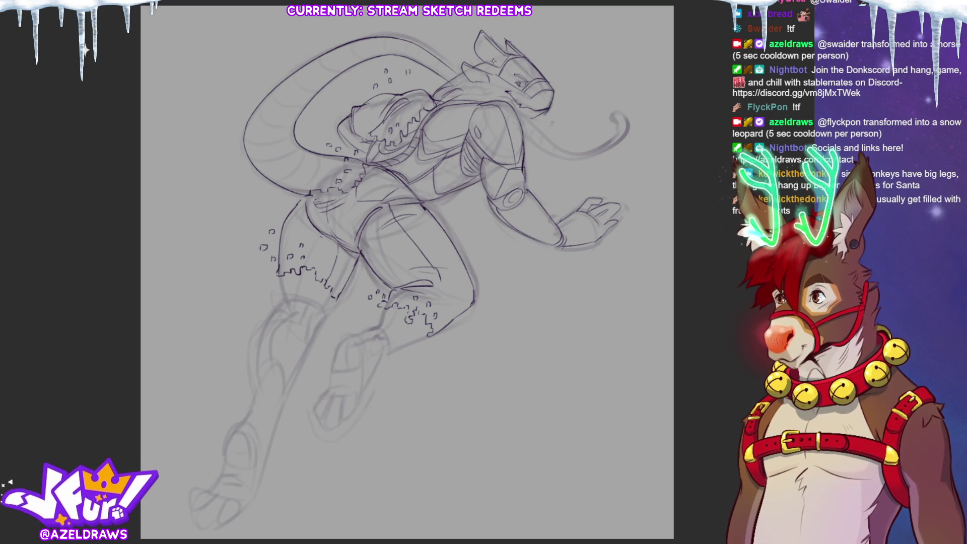
{"action": "mouse_move", "coordinate": [453, 88]}
{"action": "left_mouse_down"}
{"action": "mouse_move", "coordinate": [467, 77]}
{"action": "mouse_move", "coordinate": [463, 96]}
{"action": "mouse_move", "coordinate": [486, 88]}
{"action": "left_mouse_up"}
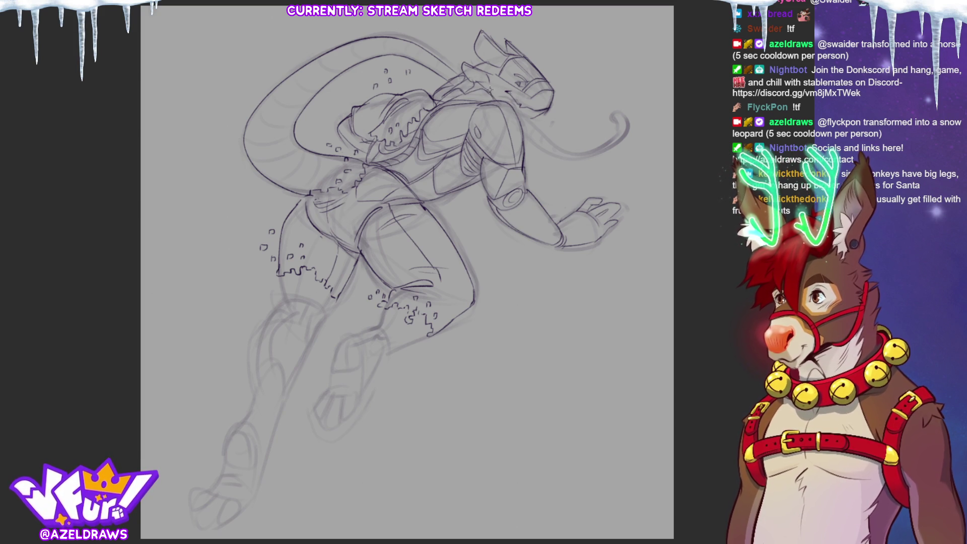
{"action": "left_click_drag", "start_coordinate": [515, 110], "coordinate": [527, 121]}
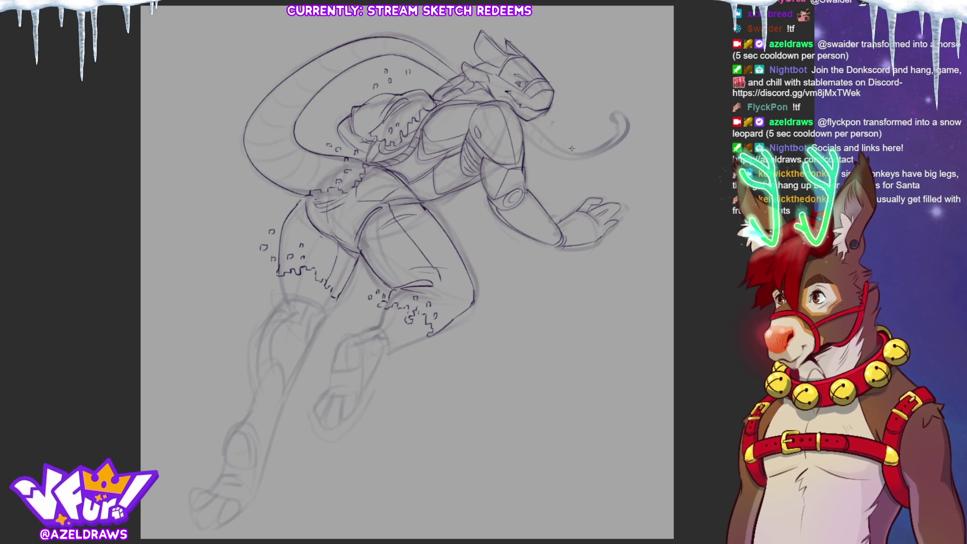
{"action": "mouse_move", "coordinate": [531, 121]}
{"action": "left_mouse_down"}
{"action": "mouse_move", "coordinate": [554, 146]}
{"action": "mouse_move", "coordinate": [622, 127]}
{"action": "mouse_move", "coordinate": [542, 150]}
{"action": "mouse_move", "coordinate": [627, 137]}
{"action": "mouse_move", "coordinate": [617, 112]}
{"action": "left_mouse_up"}
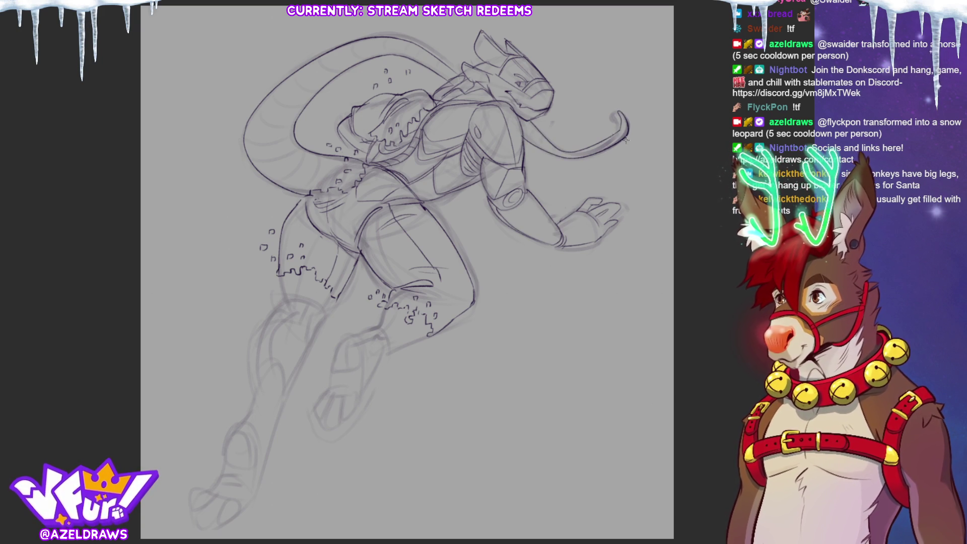
Undo the tail line and redraw the tail base and underside in dark ink.
{"action": "key", "text": "ctrl+z"}
{"action": "key", "text": "ctrl+z"}
{"action": "mouse_move", "coordinate": [521, 134]}
{"action": "left_mouse_down"}
{"action": "mouse_move", "coordinate": [557, 159]}
{"action": "mouse_move", "coordinate": [622, 136]}
{"action": "mouse_move", "coordinate": [618, 112]}
{"action": "left_mouse_up"}
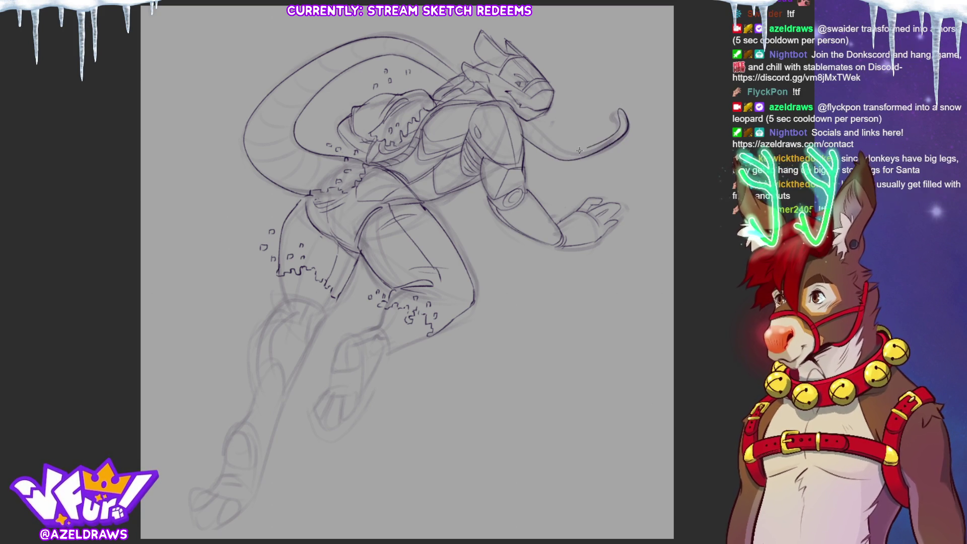
{"action": "mouse_move", "coordinate": [526, 116]}
{"action": "left_mouse_down"}
{"action": "mouse_move", "coordinate": [544, 133]}
{"action": "mouse_move", "coordinate": [609, 137]}
{"action": "left_mouse_up"}
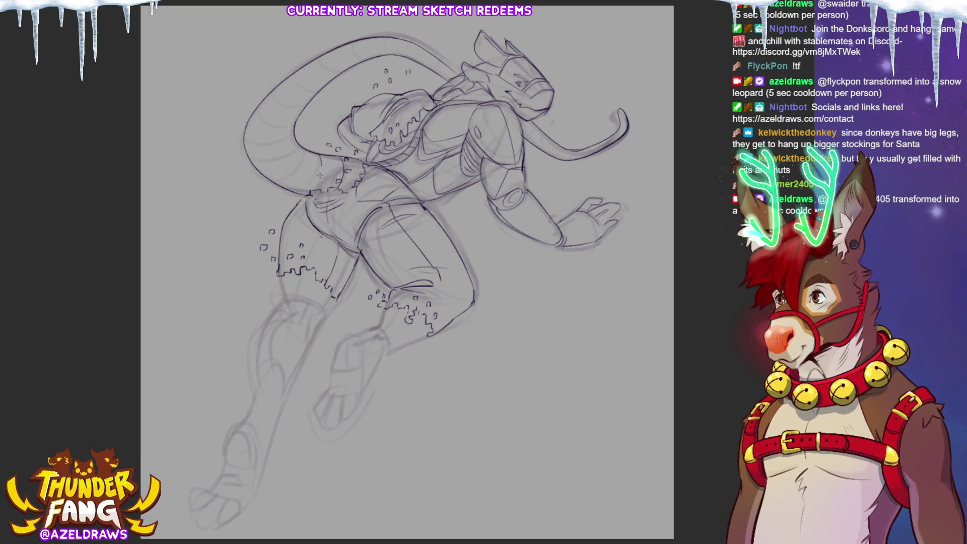
Ink the coiled tail's inner curve and band lines across the coil up to its top.
{"action": "mouse_move", "coordinate": [301, 147]}
{"action": "left_mouse_down"}
{"action": "mouse_move", "coordinate": [307, 160]}
{"action": "mouse_move", "coordinate": [277, 185]}
{"action": "mouse_move", "coordinate": [289, 160]}
{"action": "left_mouse_up"}
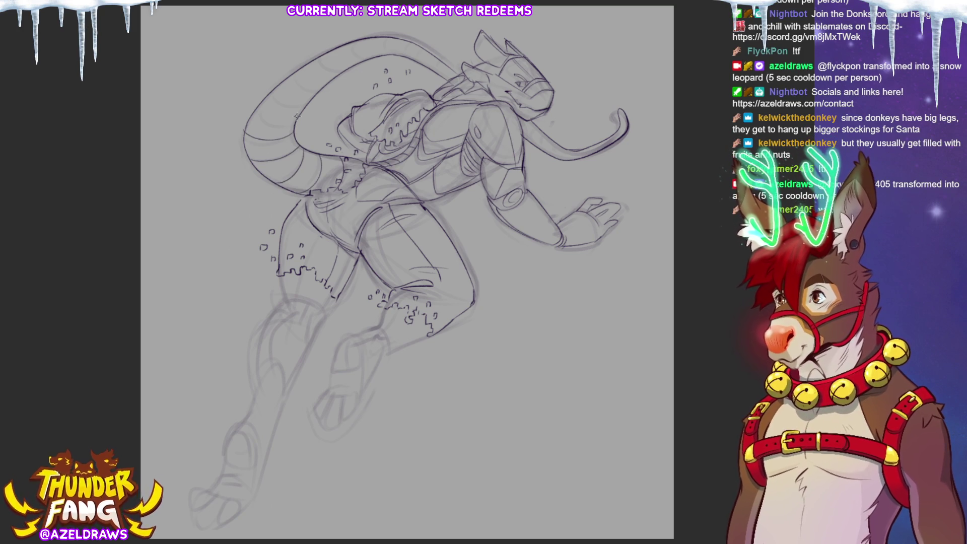
{"action": "left_click_drag", "start_coordinate": [274, 117], "coordinate": [295, 123]}
{"action": "mouse_move", "coordinate": [275, 86]}
{"action": "left_mouse_down"}
{"action": "mouse_move", "coordinate": [313, 106]}
{"action": "mouse_move", "coordinate": [322, 84]}
{"action": "left_mouse_up"}
{"action": "left_click_drag", "start_coordinate": [353, 43], "coordinate": [356, 55]}
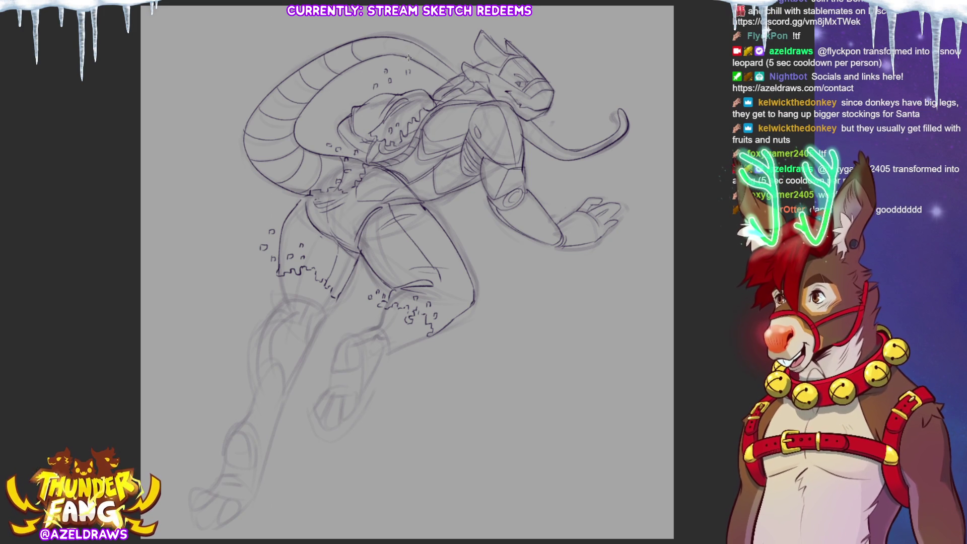
{"action": "left_click_drag", "start_coordinate": [406, 70], "coordinate": [409, 74]}
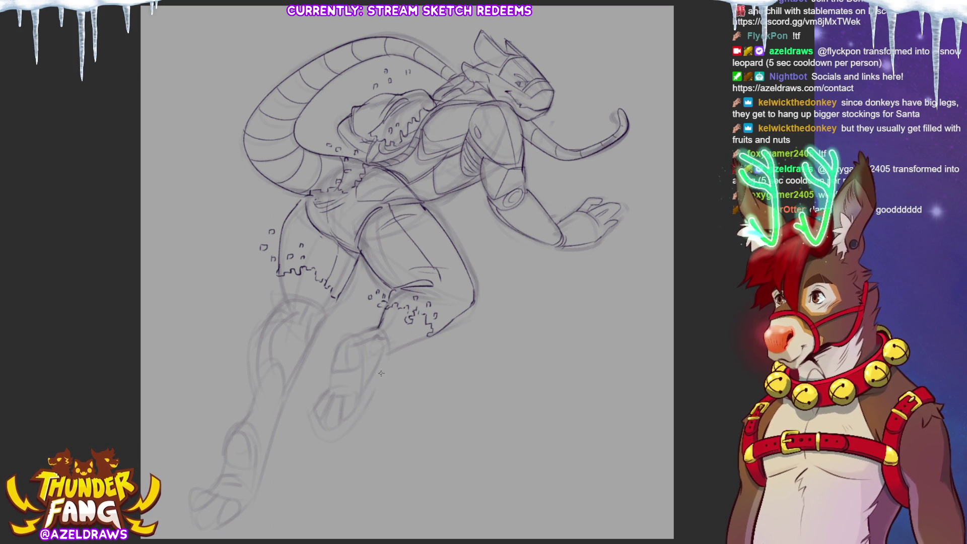
Ink the middle leg's knee, shin, heel and ankle, continuing down around the foot.
{"action": "mouse_move", "coordinate": [396, 304]}
{"action": "left_mouse_down"}
{"action": "mouse_move", "coordinate": [361, 337]}
{"action": "mouse_move", "coordinate": [376, 355]}
{"action": "mouse_move", "coordinate": [373, 375]}
{"action": "left_mouse_up"}
{"action": "left_click_drag", "start_coordinate": [382, 329], "coordinate": [378, 342]}
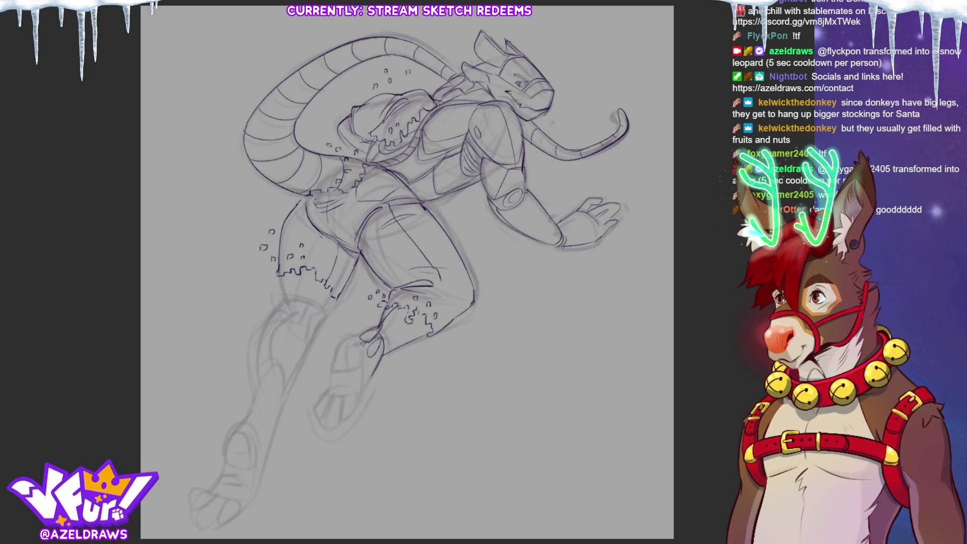
{"action": "mouse_move", "coordinate": [367, 383]}
{"action": "left_mouse_down"}
{"action": "mouse_move", "coordinate": [343, 419]}
{"action": "mouse_move", "coordinate": [351, 396]}
{"action": "mouse_move", "coordinate": [329, 422]}
{"action": "mouse_move", "coordinate": [331, 400]}
{"action": "mouse_move", "coordinate": [320, 398]}
{"action": "mouse_move", "coordinate": [330, 426]}
{"action": "left_mouse_up"}
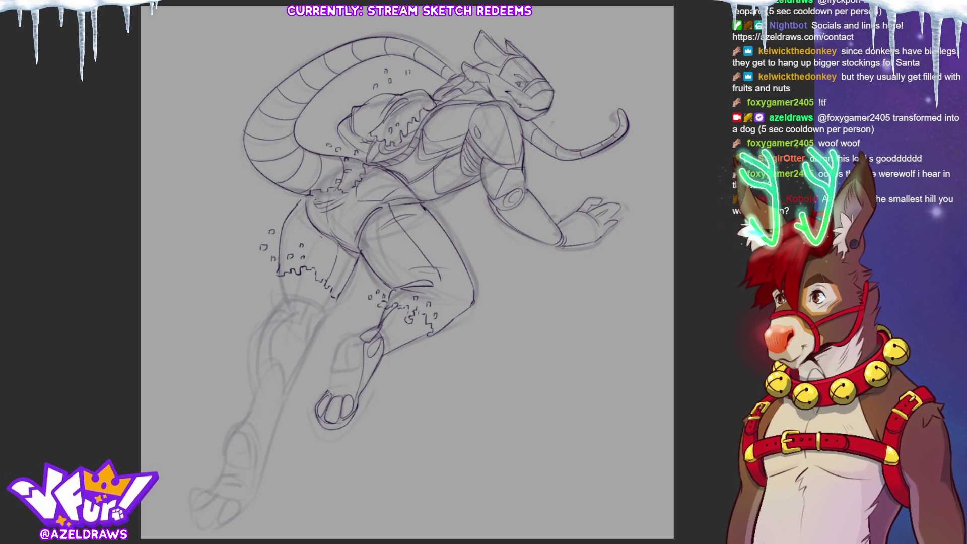
{"action": "mouse_move", "coordinate": [327, 392]}
{"action": "left_mouse_down"}
{"action": "mouse_move", "coordinate": [354, 384]}
{"action": "mouse_move", "coordinate": [328, 388]}
{"action": "left_mouse_up"}
{"action": "left_click_drag", "start_coordinate": [326, 392], "coordinate": [333, 367]}
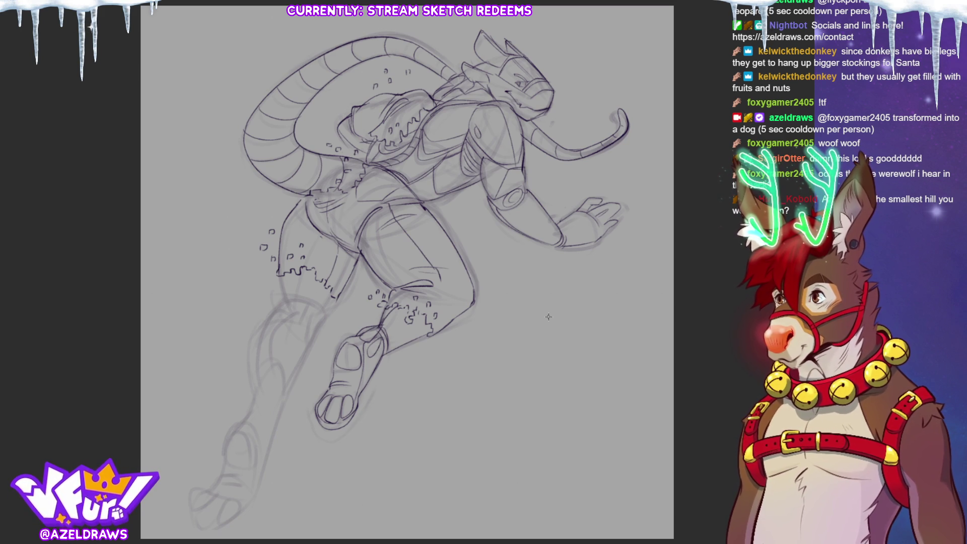
Draw a curved knee arc on the rear leg, then undo the last stroke.
{"action": "mouse_move", "coordinate": [279, 309]}
{"action": "left_mouse_down"}
{"action": "mouse_move", "coordinate": [300, 289]}
{"action": "mouse_move", "coordinate": [307, 313]}
{"action": "mouse_move", "coordinate": [278, 302]}
{"action": "mouse_move", "coordinate": [285, 307]}
{"action": "mouse_move", "coordinate": [283, 280]}
{"action": "mouse_move", "coordinate": [307, 291]}
{"action": "left_mouse_up"}
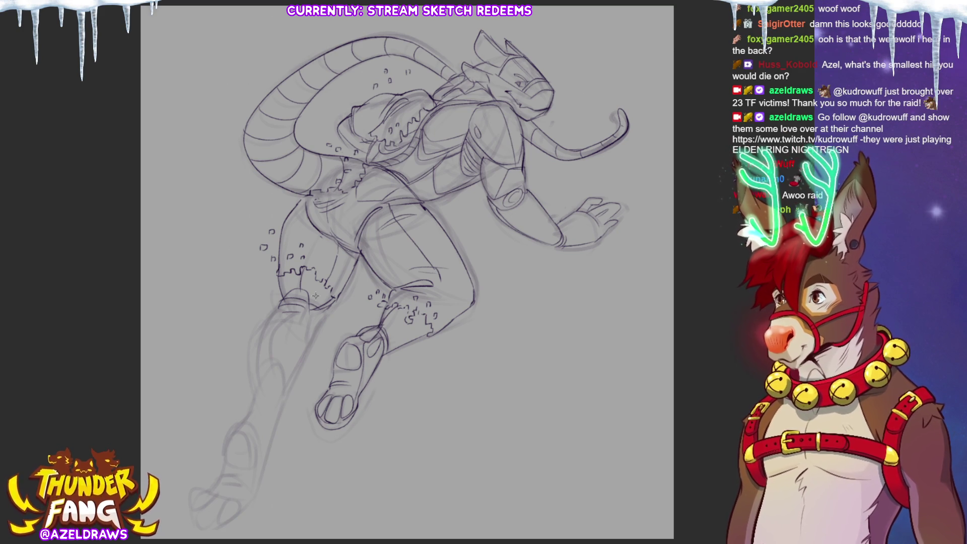
{"action": "key", "text": "ctrl+z"}
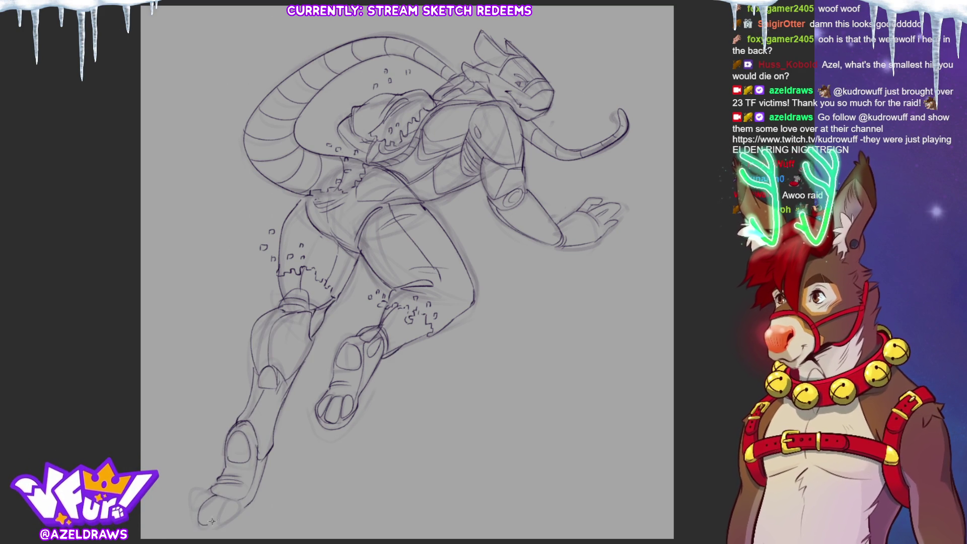
Ink the toes of the lower-left foot to finish the line art, then restore the off-white background.
{"action": "mouse_move", "coordinate": [228, 500]}
{"action": "left_mouse_down"}
{"action": "mouse_move", "coordinate": [222, 526]}
{"action": "mouse_move", "coordinate": [237, 509]}
{"action": "mouse_move", "coordinate": [209, 498]}
{"action": "mouse_move", "coordinate": [193, 507]}
{"action": "mouse_move", "coordinate": [202, 496]}
{"action": "mouse_move", "coordinate": [220, 529]}
{"action": "mouse_move", "coordinate": [245, 502]}
{"action": "left_mouse_up"}
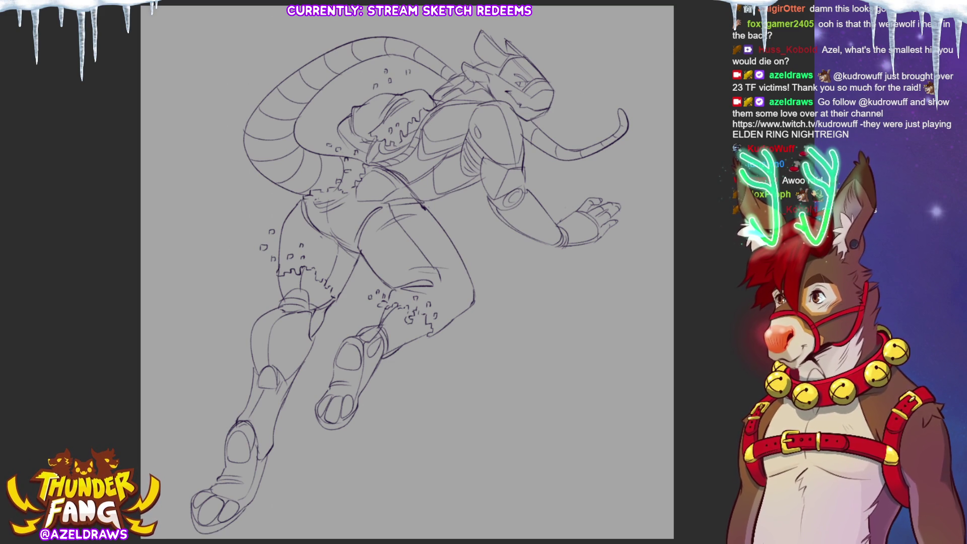
{"action": "key", "text": "Return"}
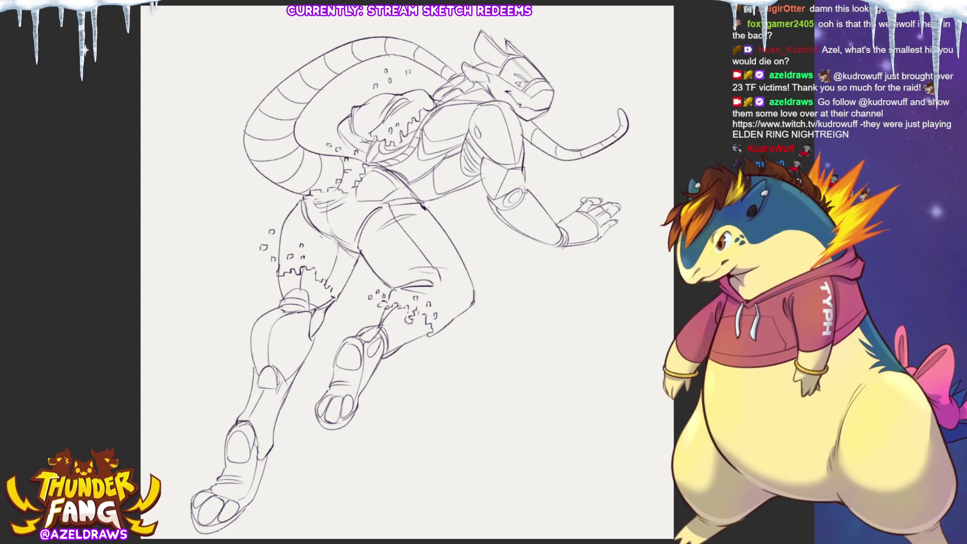
Lasso-fill the creature's entire silhouette with a flat pale mauve base colour.
{"action": "mouse_move", "coordinate": [433, 3]}
{"action": "left_mouse_down"}
{"action": "mouse_move", "coordinate": [276, 518]}
{"action": "mouse_move", "coordinate": [596, 292]}
{"action": "mouse_move", "coordinate": [604, 151]}
{"action": "mouse_move", "coordinate": [426, 119]}
{"action": "mouse_move", "coordinate": [455, 139]}
{"action": "left_mouse_up"}
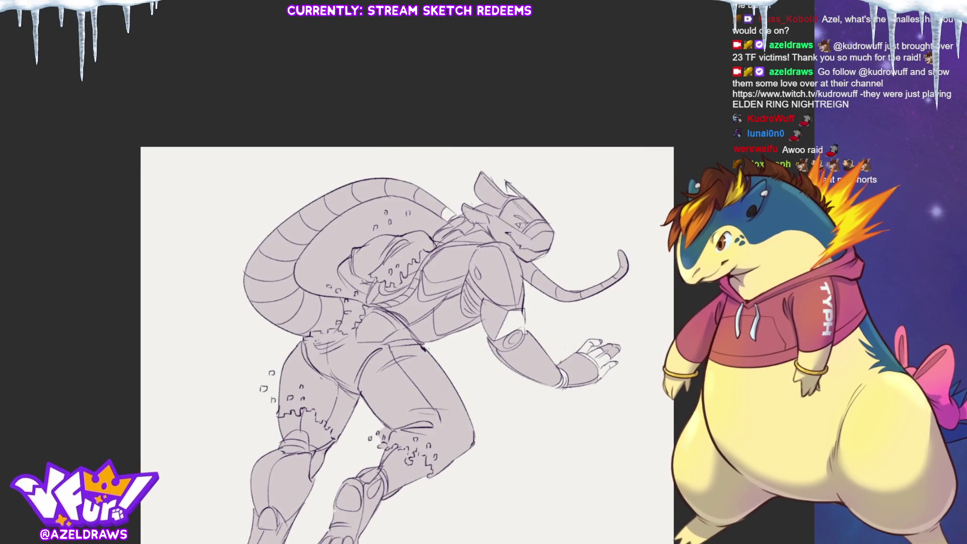
{"action": "scroll", "coordinate": [407, 303], "scroll_direction": "down", "scroll_amount": 3}
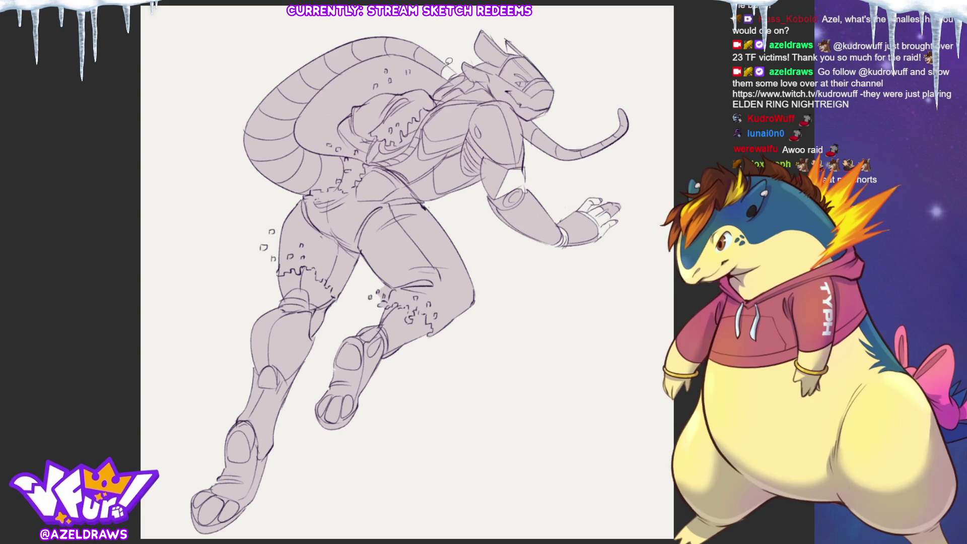
Brush mauve into the gaps behind the head, at the upper arm, wrist cuff and hand top.
{"action": "left_click_drag", "start_coordinate": [446, 63], "coordinate": [468, 83]}
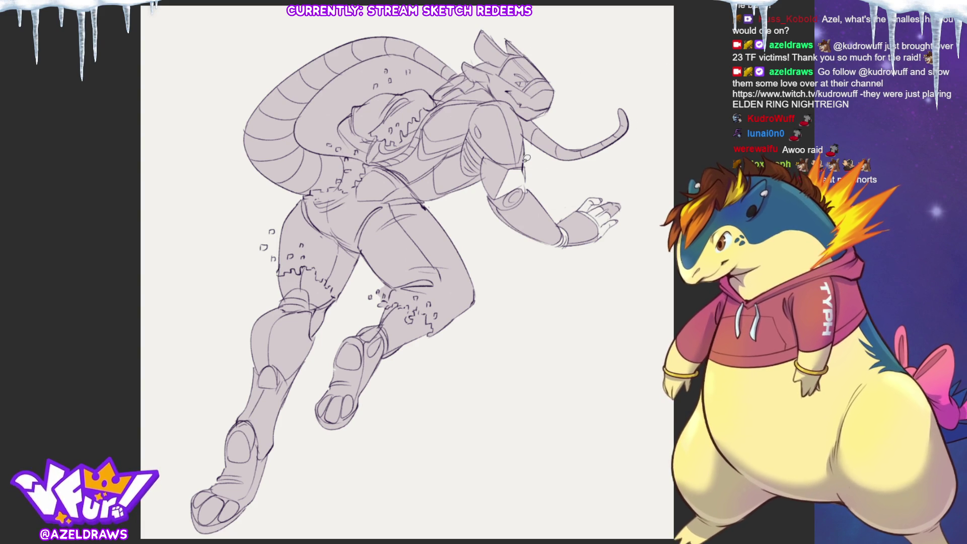
{"action": "mouse_move", "coordinate": [527, 163]}
{"action": "left_mouse_down"}
{"action": "mouse_move", "coordinate": [530, 194]}
{"action": "mouse_move", "coordinate": [498, 202]}
{"action": "mouse_move", "coordinate": [509, 169]}
{"action": "left_mouse_up"}
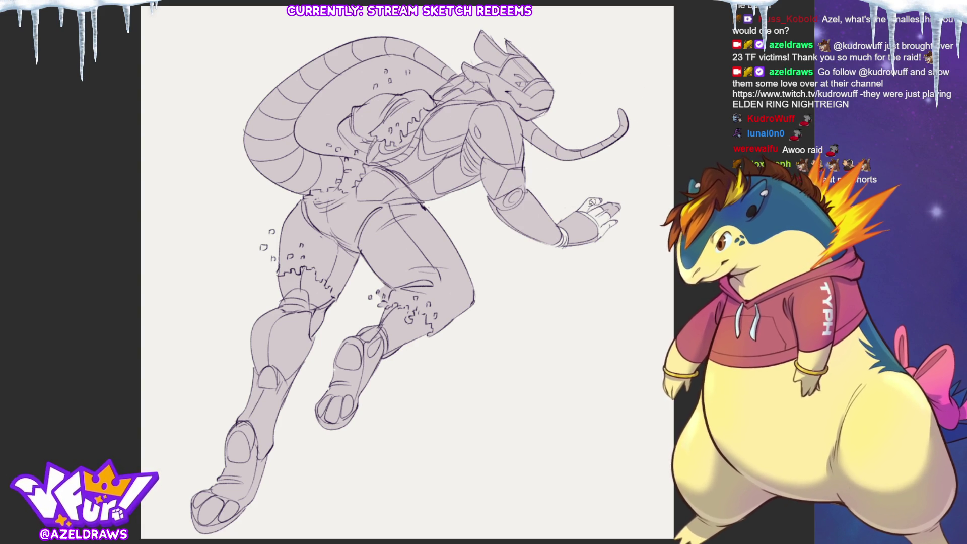
{"action": "mouse_move", "coordinate": [563, 222]}
{"action": "left_mouse_down"}
{"action": "mouse_move", "coordinate": [551, 243]}
{"action": "mouse_move", "coordinate": [573, 241]}
{"action": "left_mouse_up"}
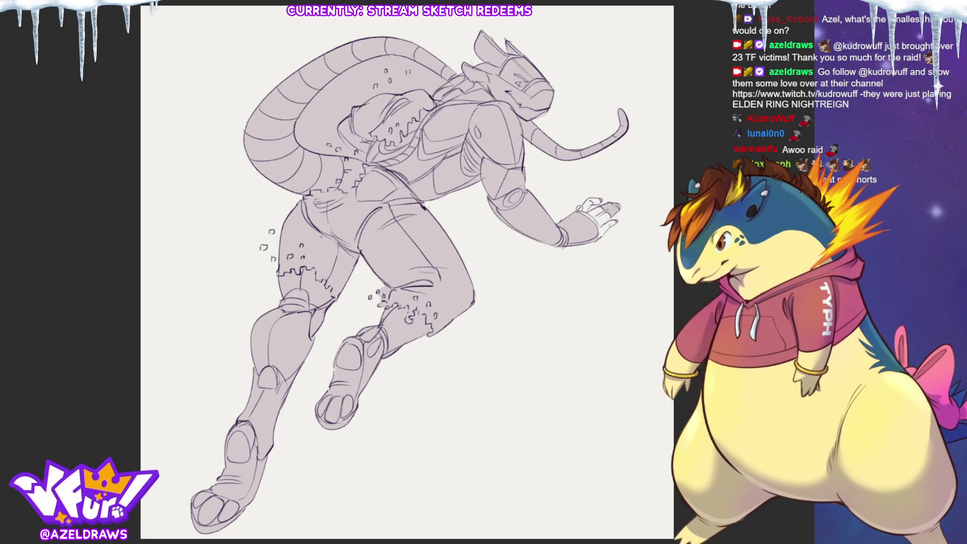
{"action": "mouse_move", "coordinate": [596, 201]}
{"action": "left_mouse_down"}
{"action": "mouse_move", "coordinate": [597, 214]}
{"action": "mouse_move", "coordinate": [615, 209]}
{"action": "mouse_move", "coordinate": [605, 222]}
{"action": "mouse_move", "coordinate": [611, 216]}
{"action": "mouse_move", "coordinate": [579, 210]}
{"action": "mouse_move", "coordinate": [610, 222]}
{"action": "mouse_move", "coordinate": [602, 232]}
{"action": "left_mouse_up"}
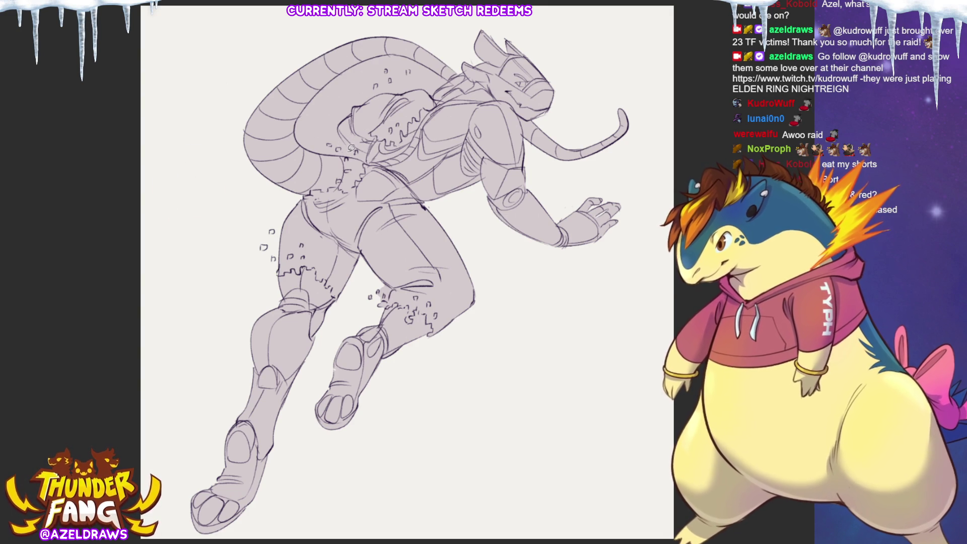
Redraw the tail loop's inner edge and lighten the base colour over the tail and jacket.
{"action": "mouse_move", "coordinate": [348, 155]}
{"action": "left_mouse_down"}
{"action": "mouse_move", "coordinate": [342, 133]}
{"action": "mouse_move", "coordinate": [375, 93]}
{"action": "mouse_move", "coordinate": [322, 128]}
{"action": "mouse_move", "coordinate": [348, 114]}
{"action": "left_mouse_up"}
{"action": "mouse_move", "coordinate": [359, 60]}
{"action": "left_mouse_down"}
{"action": "mouse_move", "coordinate": [325, 83]}
{"action": "mouse_move", "coordinate": [296, 132]}
{"action": "mouse_move", "coordinate": [322, 150]}
{"action": "mouse_move", "coordinate": [335, 134]}
{"action": "left_mouse_up"}
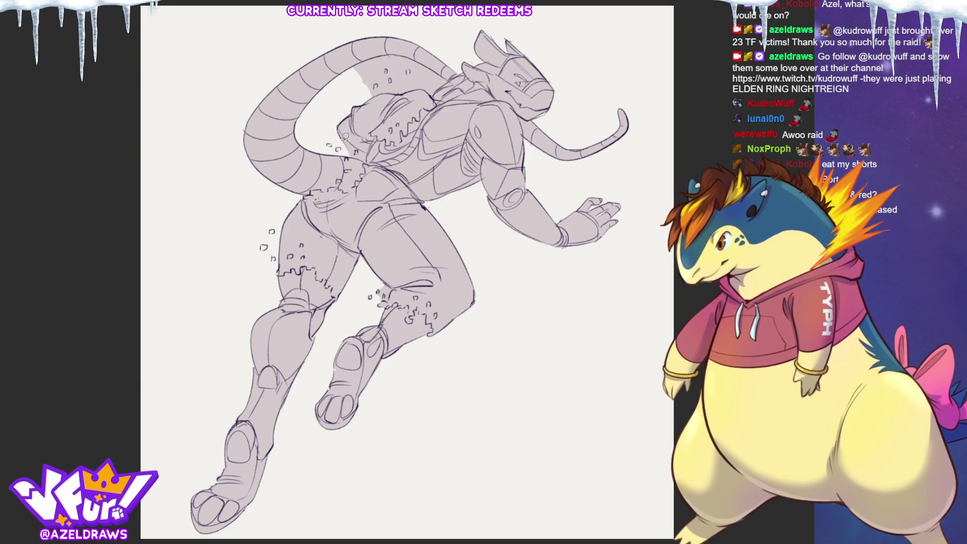
{"action": "mouse_move", "coordinate": [369, 157]}
{"action": "left_mouse_down"}
{"action": "mouse_move", "coordinate": [321, 153]}
{"action": "mouse_move", "coordinate": [361, 172]}
{"action": "mouse_move", "coordinate": [358, 160]}
{"action": "left_mouse_up"}
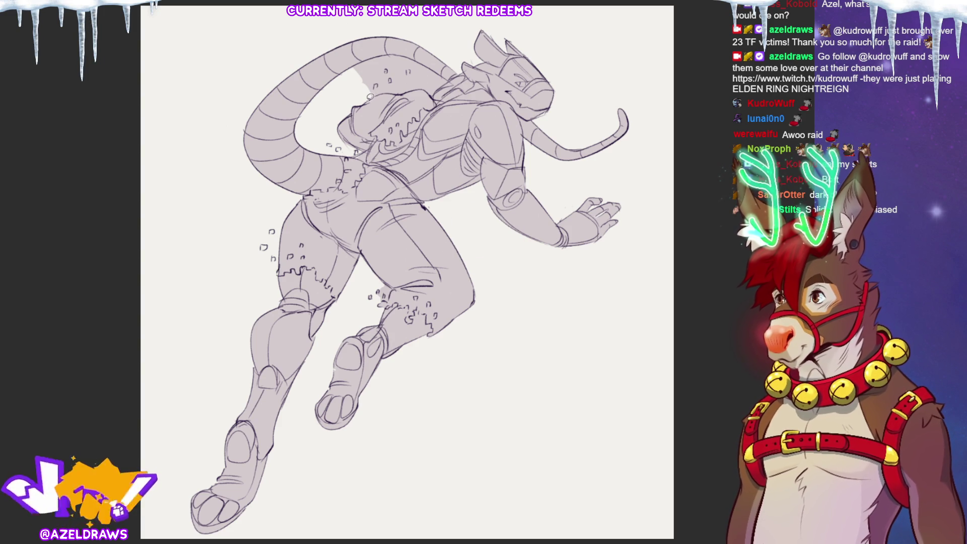
Outline the chest and tail edges and add a small debris square near the tail.
{"action": "mouse_move", "coordinate": [399, 90]}
{"action": "left_mouse_down"}
{"action": "mouse_move", "coordinate": [432, 91]}
{"action": "mouse_move", "coordinate": [410, 55]}
{"action": "mouse_move", "coordinate": [392, 50]}
{"action": "mouse_move", "coordinate": [338, 87]}
{"action": "left_mouse_up"}
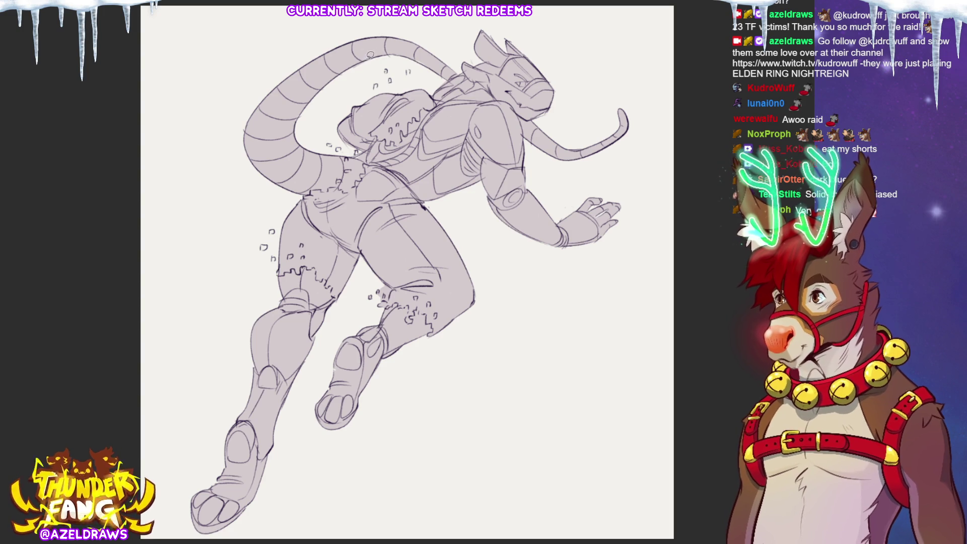
{"action": "left_click_drag", "start_coordinate": [397, 55], "coordinate": [429, 64]}
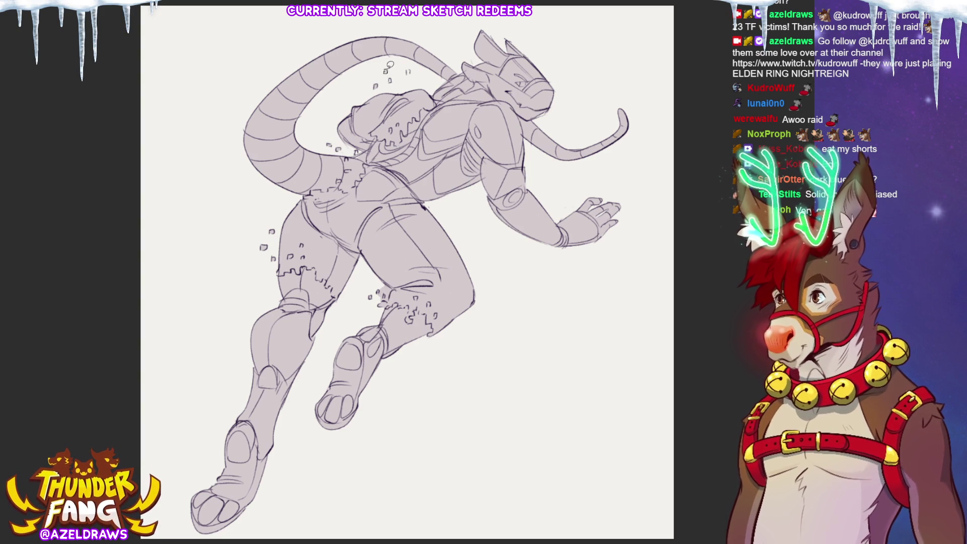
{"action": "left_click_drag", "start_coordinate": [407, 70], "coordinate": [409, 74]}
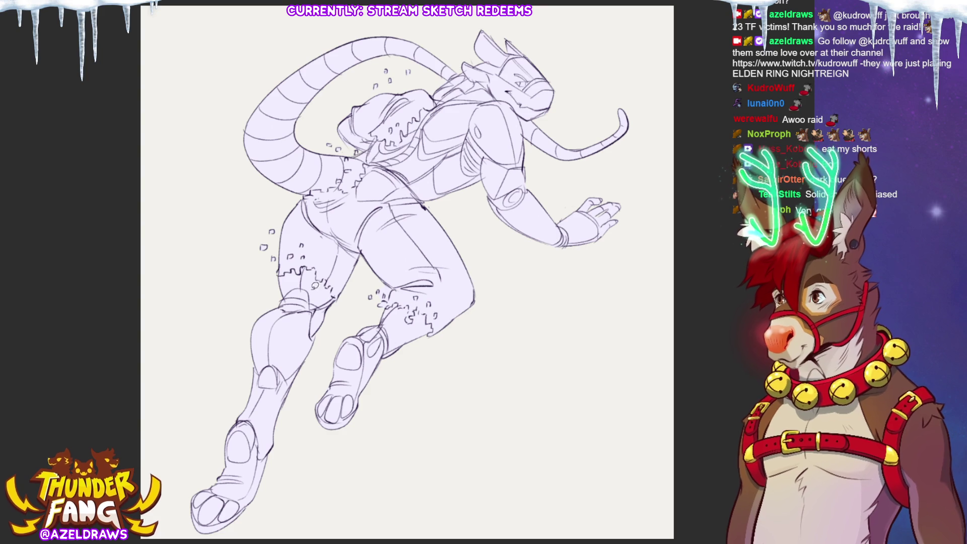
Lasso-fill the left shin guard, both knee pads and the chest plate in dark blue.
{"action": "mouse_move", "coordinate": [256, 366]}
{"action": "left_mouse_down"}
{"action": "mouse_move", "coordinate": [234, 423]}
{"action": "mouse_move", "coordinate": [254, 428]}
{"action": "mouse_move", "coordinate": [267, 451]}
{"action": "mouse_move", "coordinate": [299, 396]}
{"action": "mouse_move", "coordinate": [294, 368]}
{"action": "mouse_move", "coordinate": [280, 364]}
{"action": "mouse_move", "coordinate": [277, 383]}
{"action": "mouse_move", "coordinate": [262, 378]}
{"action": "left_mouse_up"}
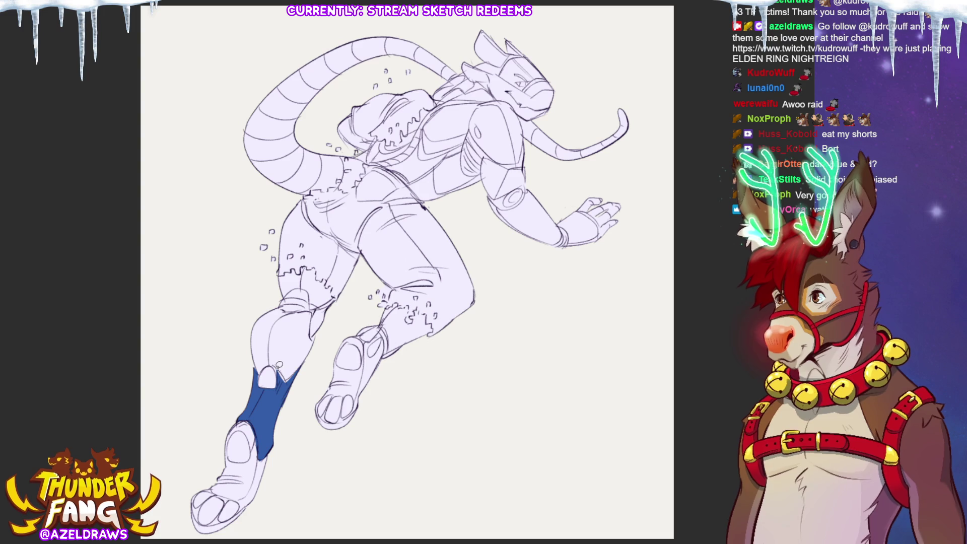
{"action": "mouse_move", "coordinate": [383, 320]}
{"action": "left_mouse_down"}
{"action": "mouse_move", "coordinate": [411, 300]}
{"action": "mouse_move", "coordinate": [436, 316]}
{"action": "mouse_move", "coordinate": [420, 340]}
{"action": "mouse_move", "coordinate": [386, 356]}
{"action": "mouse_move", "coordinate": [382, 318]}
{"action": "left_mouse_up"}
{"action": "key", "text": "ctrl+z"}
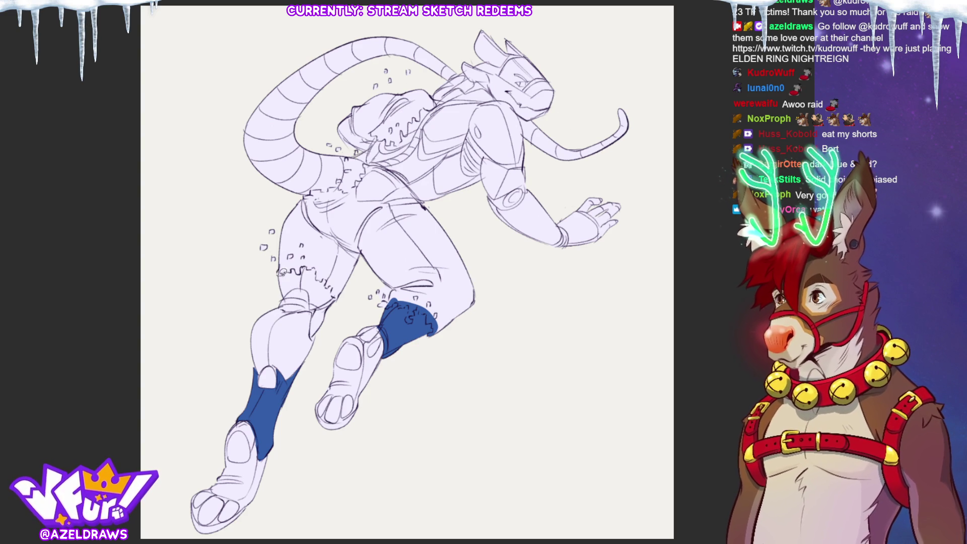
{"action": "mouse_move", "coordinate": [278, 268]}
{"action": "left_mouse_down"}
{"action": "mouse_move", "coordinate": [281, 302]}
{"action": "mouse_move", "coordinate": [308, 288]}
{"action": "mouse_move", "coordinate": [313, 305]}
{"action": "left_mouse_up"}
{"action": "mouse_move", "coordinate": [335, 299]}
{"action": "left_mouse_down"}
{"action": "mouse_move", "coordinate": [338, 280]}
{"action": "mouse_move", "coordinate": [276, 272]}
{"action": "left_mouse_up"}
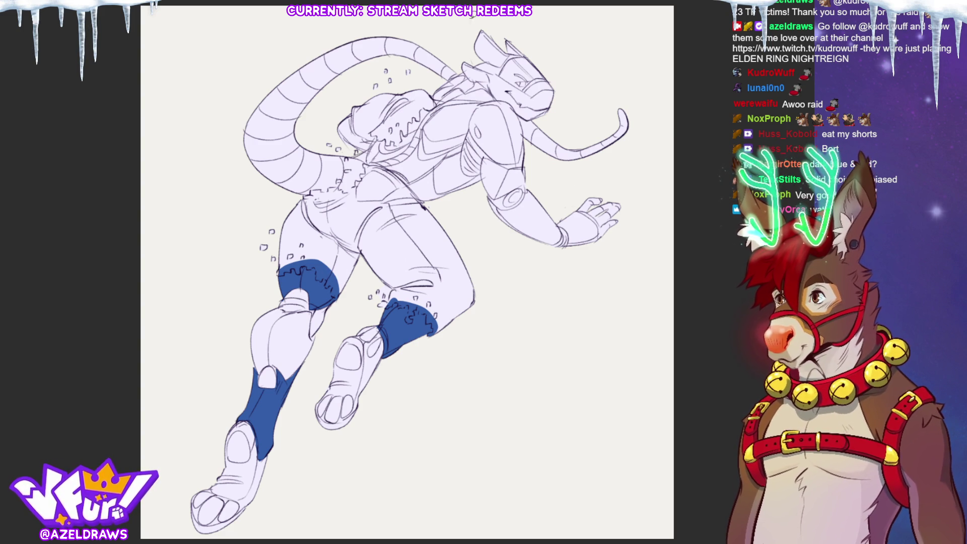
{"action": "mouse_move", "coordinate": [424, 132]}
{"action": "left_mouse_down"}
{"action": "mouse_move", "coordinate": [431, 154]}
{"action": "mouse_move", "coordinate": [461, 141]}
{"action": "mouse_move", "coordinate": [484, 103]}
{"action": "mouse_move", "coordinate": [424, 131]}
{"action": "mouse_move", "coordinate": [456, 94]}
{"action": "mouse_move", "coordinate": [496, 96]}
{"action": "mouse_move", "coordinate": [452, 117]}
{"action": "left_mouse_up"}
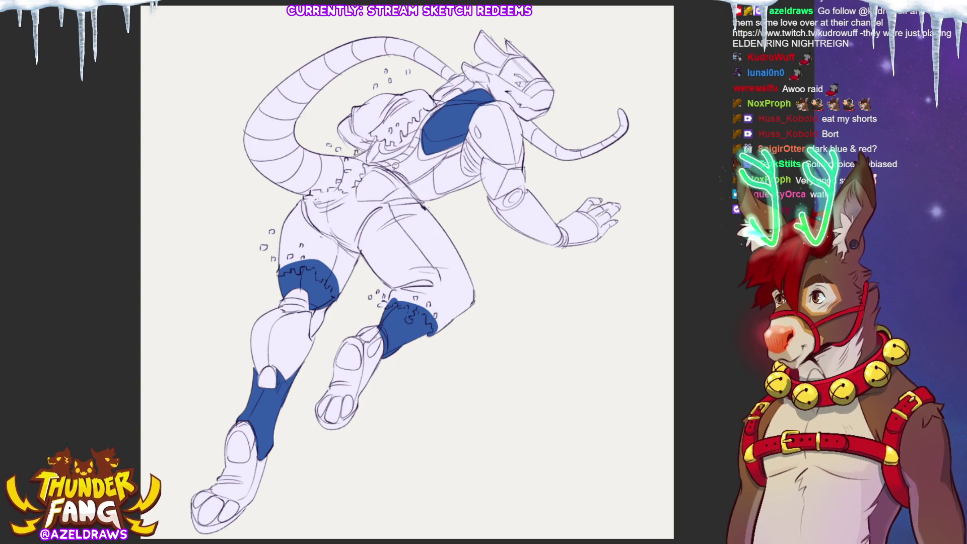
Fill the chest plate and glove blue, and paint a blue stripe inside the tail.
{"action": "mouse_move", "coordinate": [398, 146]}
{"action": "left_mouse_down"}
{"action": "mouse_move", "coordinate": [426, 119]}
{"action": "mouse_move", "coordinate": [418, 106]}
{"action": "mouse_move", "coordinate": [422, 133]}
{"action": "mouse_move", "coordinate": [383, 144]}
{"action": "mouse_move", "coordinate": [403, 146]}
{"action": "mouse_move", "coordinate": [423, 120]}
{"action": "left_mouse_up"}
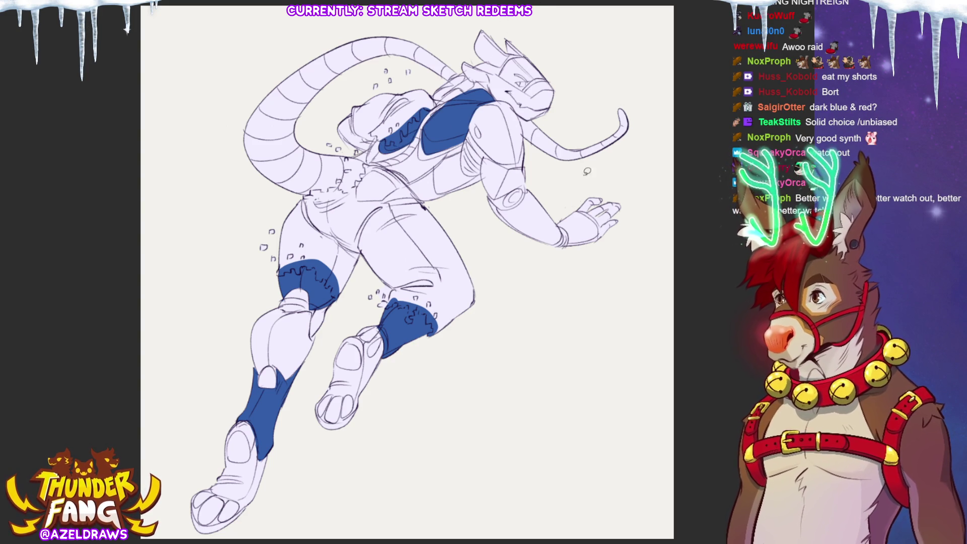
{"action": "mouse_move", "coordinate": [556, 258]}
{"action": "left_mouse_down"}
{"action": "mouse_move", "coordinate": [622, 229]}
{"action": "mouse_move", "coordinate": [574, 211]}
{"action": "left_mouse_up"}
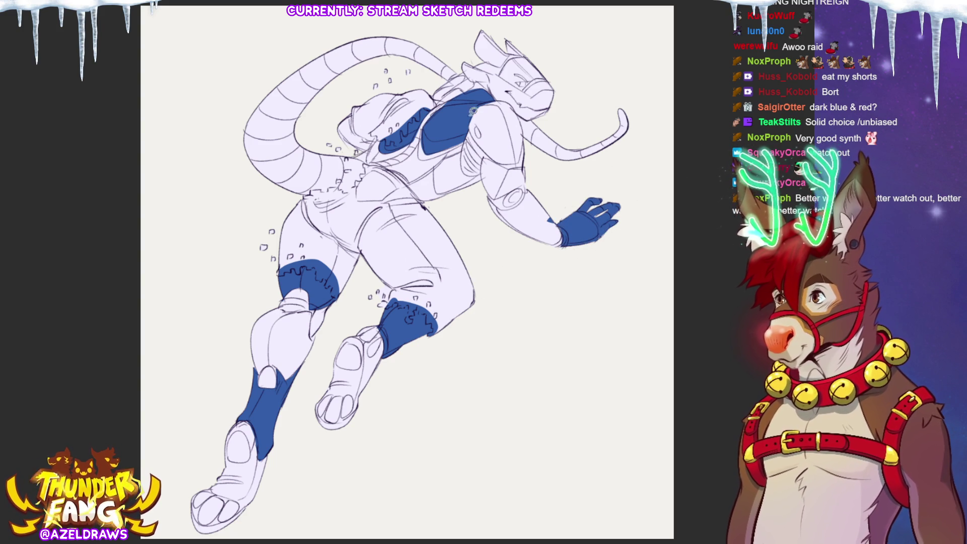
{"action": "mouse_move", "coordinate": [452, 136]}
{"action": "left_mouse_down"}
{"action": "mouse_move", "coordinate": [413, 180]}
{"action": "mouse_move", "coordinate": [433, 169]}
{"action": "mouse_move", "coordinate": [437, 134]}
{"action": "mouse_move", "coordinate": [403, 159]}
{"action": "mouse_move", "coordinate": [385, 156]}
{"action": "mouse_move", "coordinate": [418, 137]}
{"action": "mouse_move", "coordinate": [355, 151]}
{"action": "left_mouse_up"}
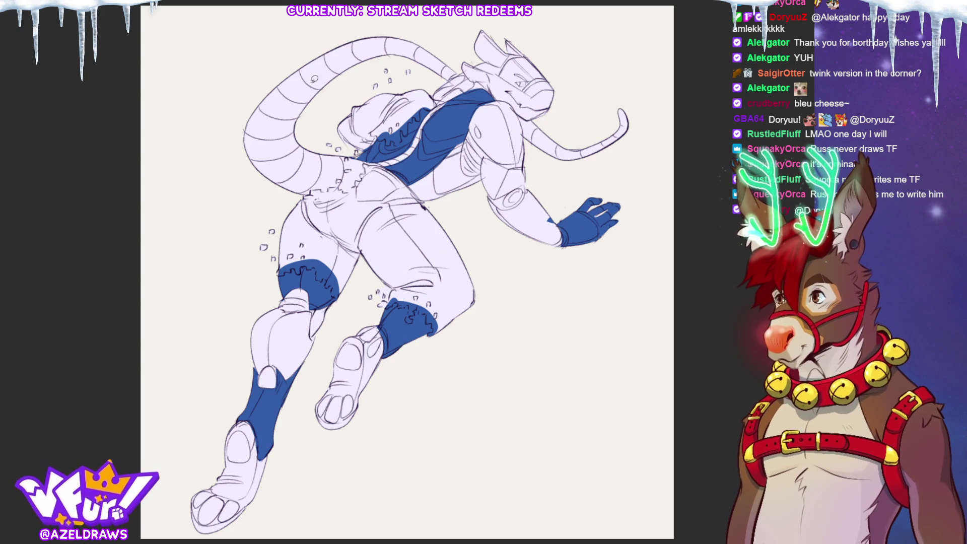
{"action": "mouse_move", "coordinate": [309, 82]}
{"action": "left_mouse_down"}
{"action": "mouse_move", "coordinate": [285, 145]}
{"action": "mouse_move", "coordinate": [301, 169]}
{"action": "mouse_move", "coordinate": [341, 172]}
{"action": "mouse_move", "coordinate": [375, 161]}
{"action": "mouse_move", "coordinate": [309, 85]}
{"action": "mouse_move", "coordinate": [383, 48]}
{"action": "mouse_move", "coordinate": [310, 87]}
{"action": "left_mouse_up"}
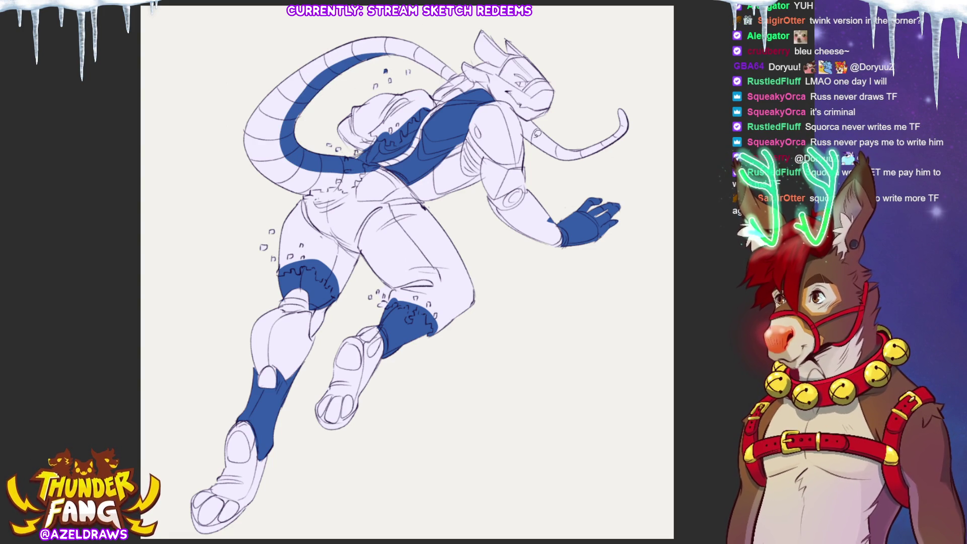
Extend the blue stripe along the tail base.
{"action": "mouse_move", "coordinate": [531, 120]}
{"action": "left_mouse_down"}
{"action": "mouse_move", "coordinate": [568, 151]}
{"action": "mouse_move", "coordinate": [627, 113]}
{"action": "mouse_move", "coordinate": [534, 123]}
{"action": "left_mouse_up"}
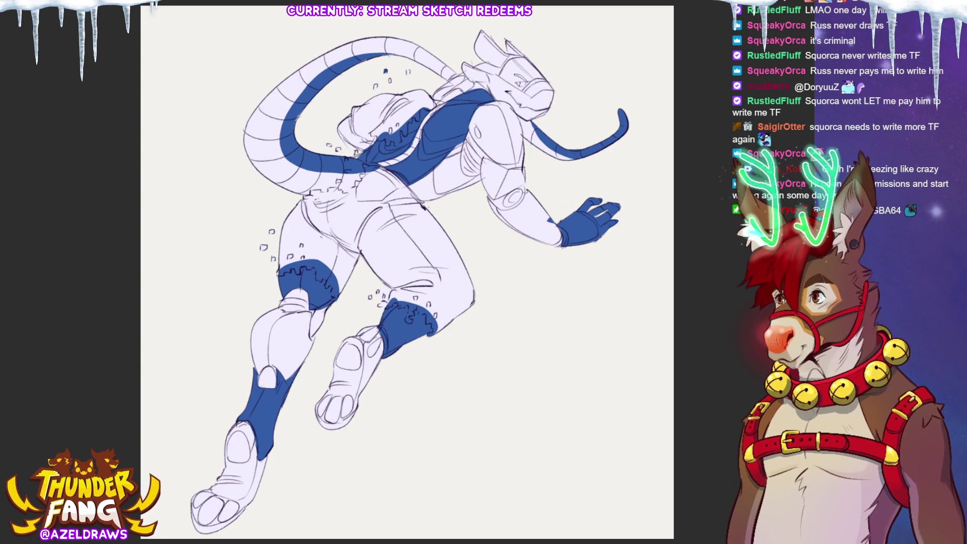
{"action": "key", "text": "bracketright"}
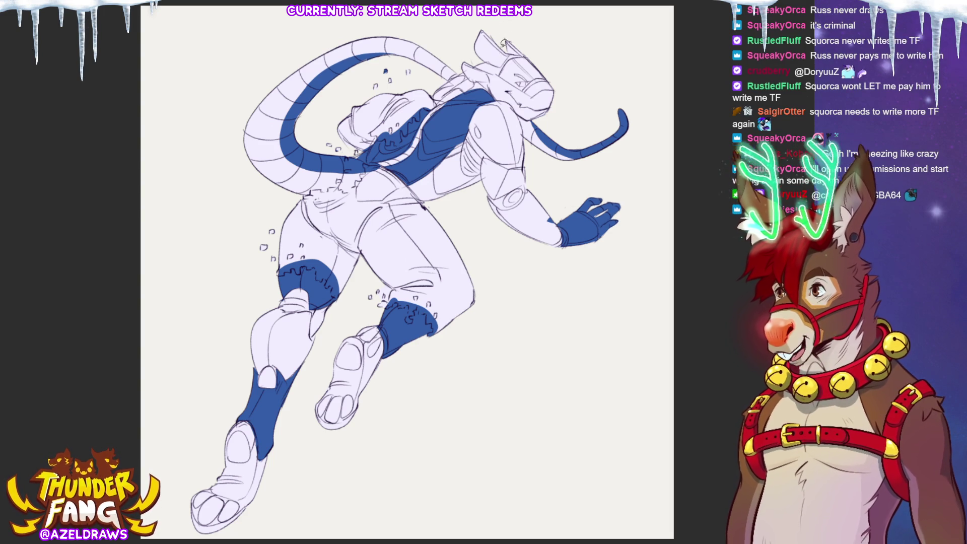
Fill the head armour red, trimming it away from the lower face.
{"action": "mouse_move", "coordinate": [504, 25]}
{"action": "left_mouse_down"}
{"action": "mouse_move", "coordinate": [485, 22]}
{"action": "mouse_move", "coordinate": [462, 48]}
{"action": "mouse_move", "coordinate": [483, 87]}
{"action": "mouse_move", "coordinate": [528, 115]}
{"action": "left_mouse_up"}
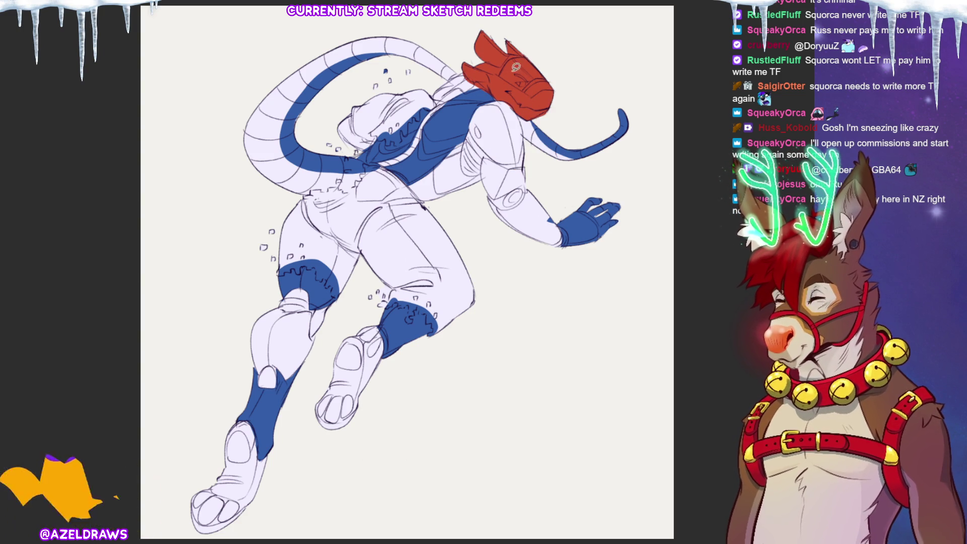
{"action": "mouse_move", "coordinate": [490, 69]}
{"action": "left_mouse_down"}
{"action": "mouse_move", "coordinate": [554, 93]}
{"action": "mouse_move", "coordinate": [551, 112]}
{"action": "mouse_move", "coordinate": [535, 118]}
{"action": "mouse_move", "coordinate": [485, 84]}
{"action": "left_mouse_up"}
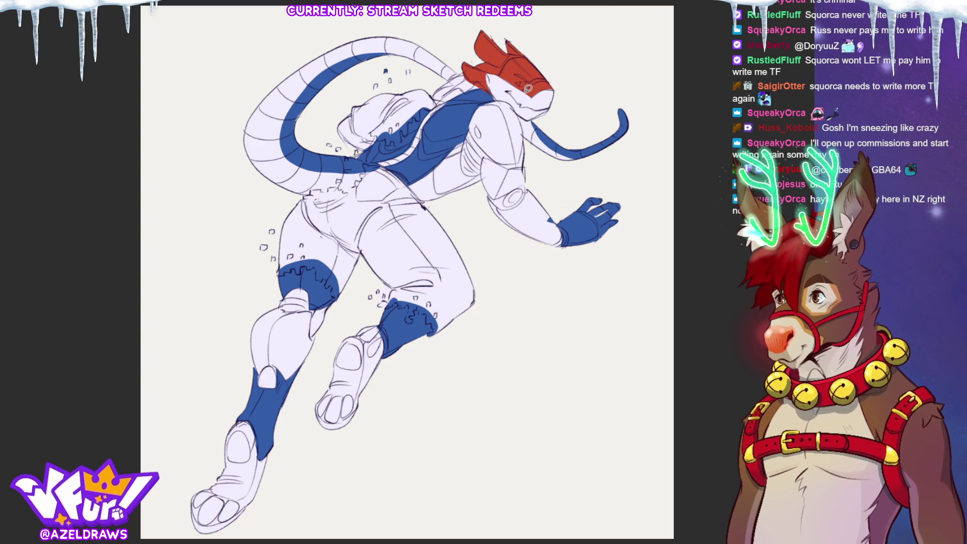
{"action": "mouse_move", "coordinate": [526, 89]}
{"action": "left_mouse_down"}
{"action": "mouse_move", "coordinate": [551, 75]}
{"action": "mouse_move", "coordinate": [528, 82]}
{"action": "left_mouse_up"}
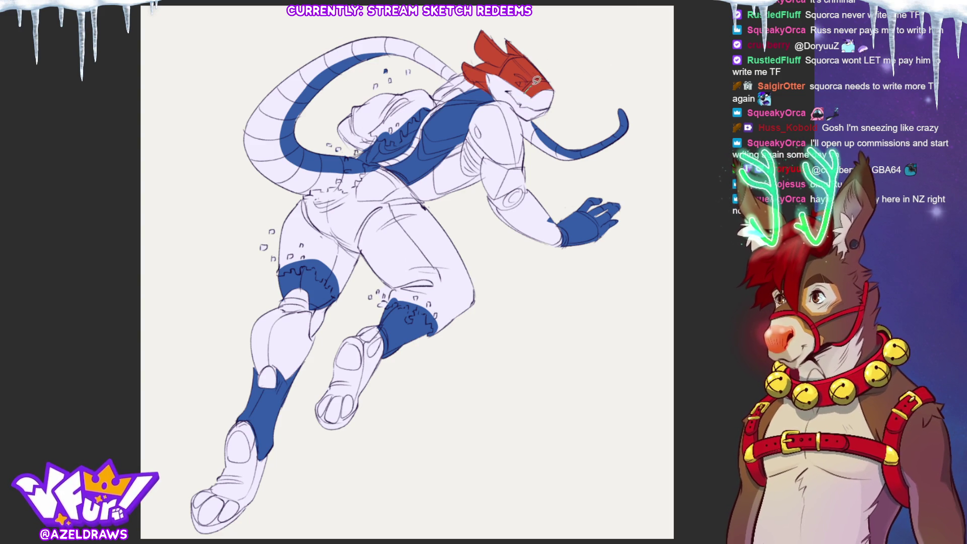
Add a white stripe across the red visor and paint red hair strands behind the head.
{"action": "left_click_drag", "start_coordinate": [550, 80], "coordinate": [523, 97]}
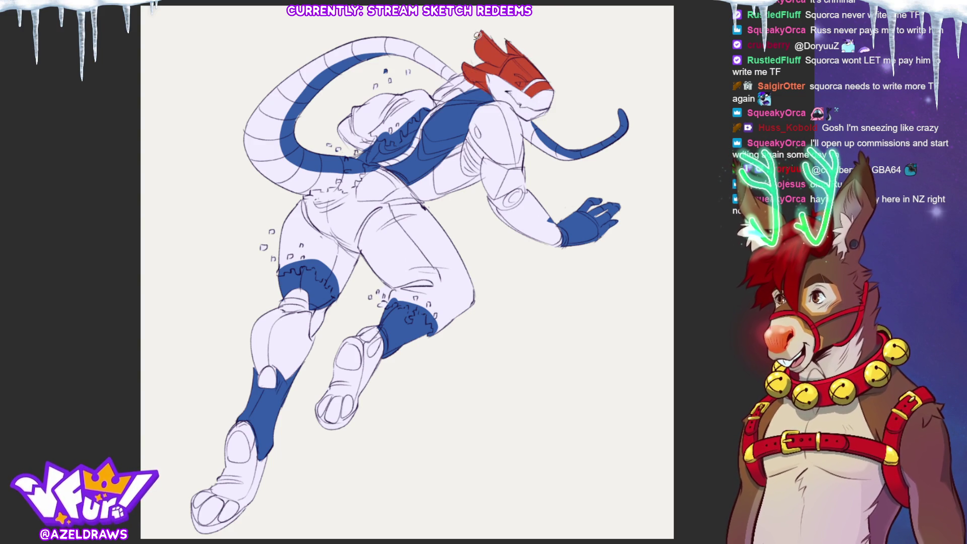
{"action": "mouse_move", "coordinate": [468, 68]}
{"action": "left_mouse_down"}
{"action": "mouse_move", "coordinate": [436, 103]}
{"action": "mouse_move", "coordinate": [478, 88]}
{"action": "mouse_move", "coordinate": [469, 52]}
{"action": "left_mouse_up"}
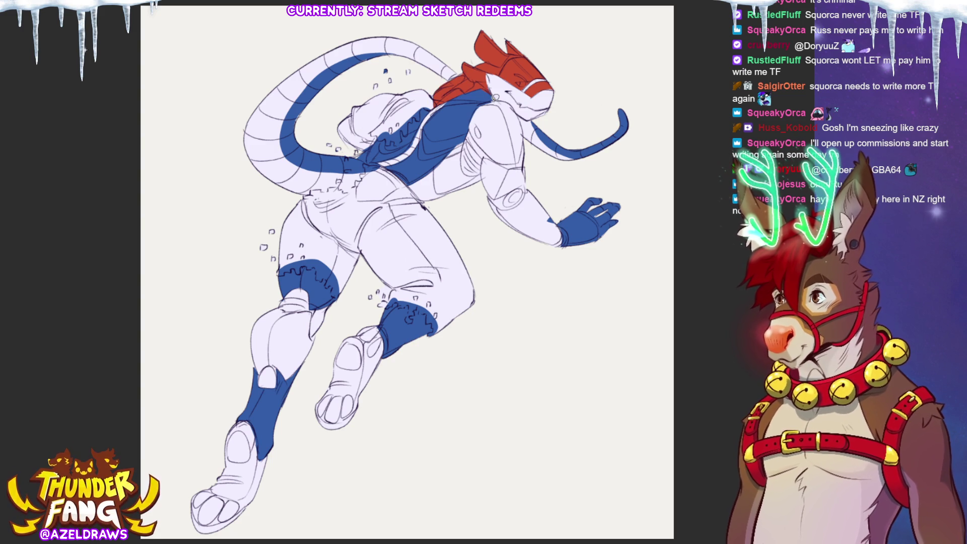
{"action": "mouse_move", "coordinate": [482, 104]}
{"action": "left_mouse_down"}
{"action": "mouse_move", "coordinate": [470, 123]}
{"action": "mouse_move", "coordinate": [509, 163]}
{"action": "mouse_move", "coordinate": [524, 163]}
{"action": "mouse_move", "coordinate": [516, 105]}
{"action": "mouse_move", "coordinate": [476, 99]}
{"action": "left_mouse_up"}
Outline the upper-arm, forearm and torso-side armour for a red fill.
{"action": "mouse_move", "coordinate": [490, 146]}
{"action": "left_mouse_down"}
{"action": "mouse_move", "coordinate": [492, 194]}
{"action": "mouse_move", "coordinate": [521, 187]}
{"action": "mouse_move", "coordinate": [511, 130]}
{"action": "left_mouse_up"}
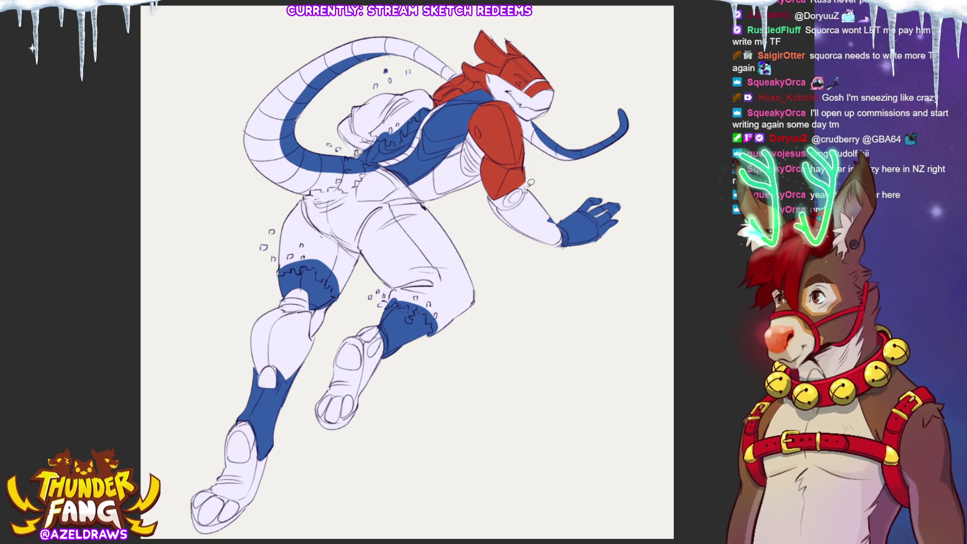
{"action": "mouse_move", "coordinate": [516, 203]}
{"action": "left_mouse_down"}
{"action": "mouse_move", "coordinate": [487, 194]}
{"action": "mouse_move", "coordinate": [516, 240]}
{"action": "mouse_move", "coordinate": [539, 249]}
{"action": "mouse_move", "coordinate": [560, 218]}
{"action": "mouse_move", "coordinate": [533, 187]}
{"action": "left_mouse_up"}
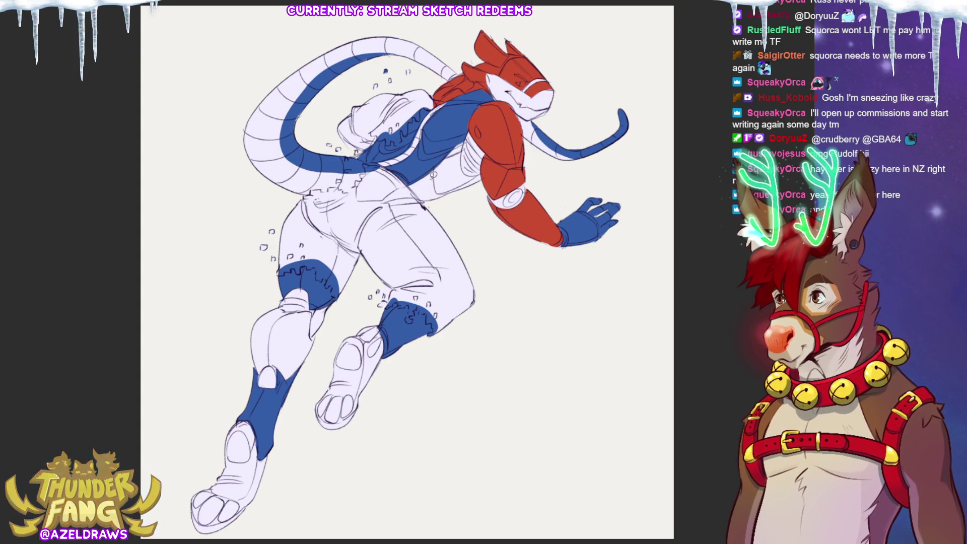
{"action": "left_click_drag", "start_coordinate": [410, 180], "coordinate": [423, 174]}
{"action": "mouse_move", "coordinate": [463, 139]}
{"action": "left_mouse_down"}
{"action": "mouse_move", "coordinate": [484, 187]}
{"action": "mouse_move", "coordinate": [433, 199]}
{"action": "left_mouse_up"}
Fill the torso side and front kneepad red, and paint the kneecap dark grey.
{"action": "key", "text": "ctrl+d"}
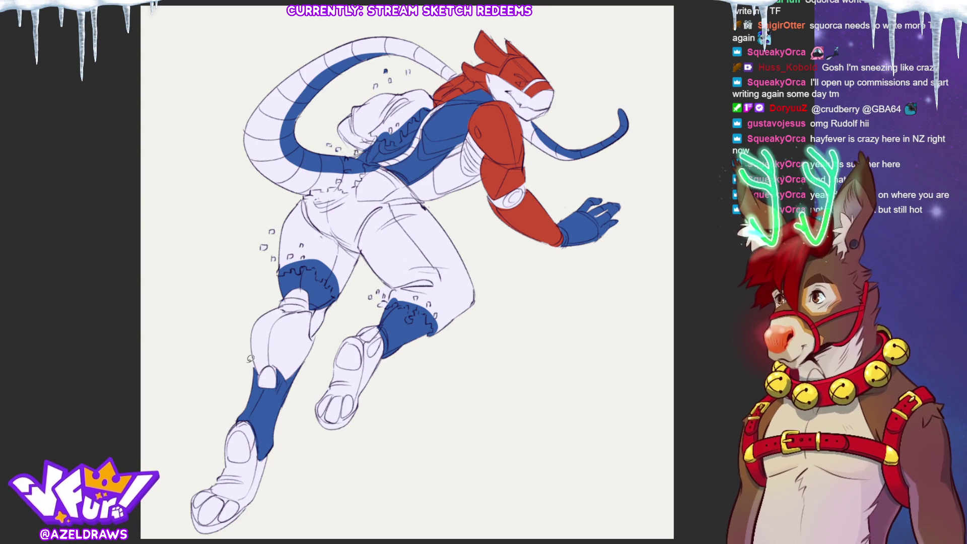
{"action": "mouse_move", "coordinate": [275, 362]}
{"action": "left_mouse_down"}
{"action": "mouse_move", "coordinate": [285, 376]}
{"action": "mouse_move", "coordinate": [307, 361]}
{"action": "mouse_move", "coordinate": [308, 306]}
{"action": "mouse_move", "coordinate": [285, 306]}
{"action": "mouse_move", "coordinate": [251, 365]}
{"action": "left_mouse_up"}
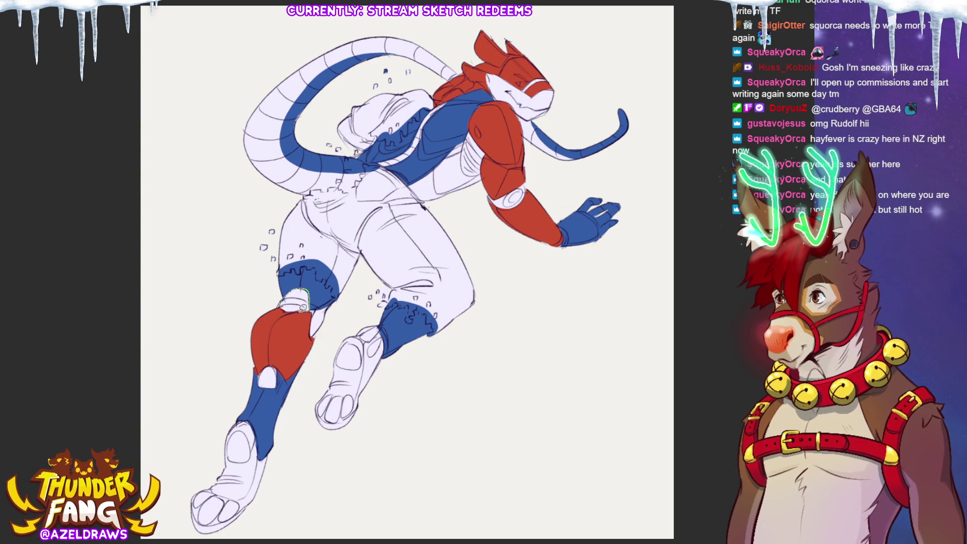
{"action": "mouse_move", "coordinate": [304, 306]}
{"action": "left_mouse_down"}
{"action": "mouse_move", "coordinate": [284, 303]}
{"action": "mouse_move", "coordinate": [302, 303]}
{"action": "left_mouse_up"}
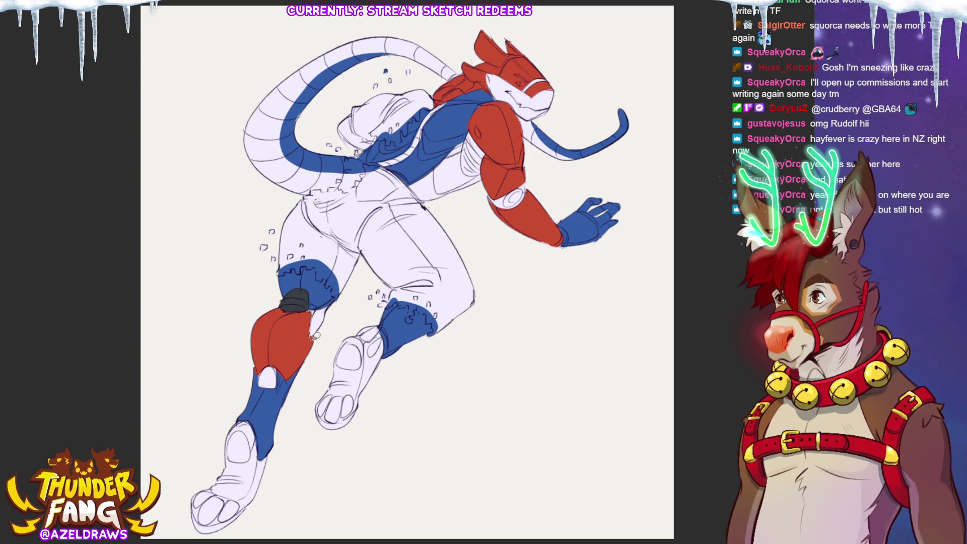
Fill the knee gap, lower-leg patch, elbow band and under-shoulder area dark grey.
{"action": "mouse_move", "coordinate": [336, 302]}
{"action": "left_mouse_down"}
{"action": "mouse_move", "coordinate": [308, 307]}
{"action": "mouse_move", "coordinate": [314, 338]}
{"action": "left_mouse_up"}
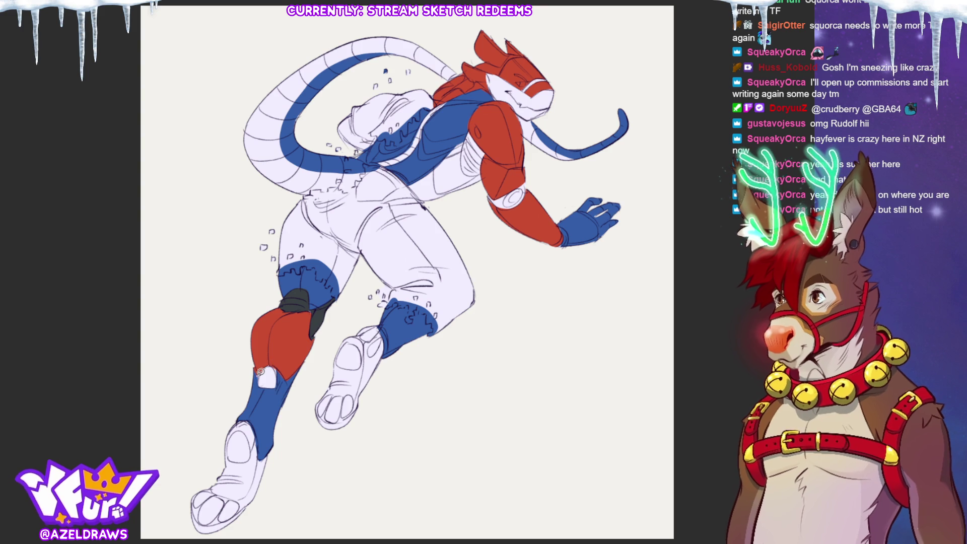
{"action": "left_click_drag", "start_coordinate": [280, 379], "coordinate": [265, 380]}
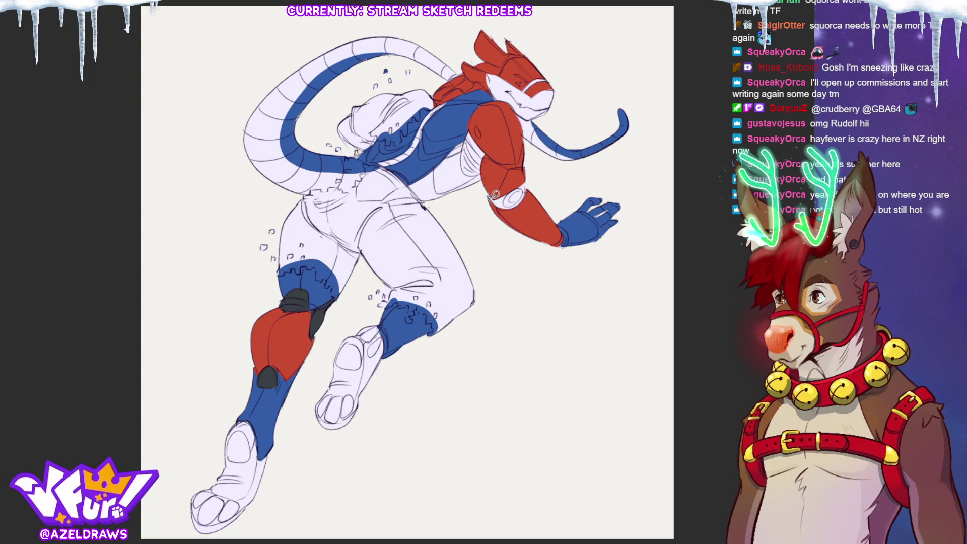
{"action": "mouse_move", "coordinate": [511, 190]}
{"action": "left_mouse_down"}
{"action": "mouse_move", "coordinate": [530, 181]}
{"action": "mouse_move", "coordinate": [524, 198]}
{"action": "mouse_move", "coordinate": [506, 199]}
{"action": "left_mouse_up"}
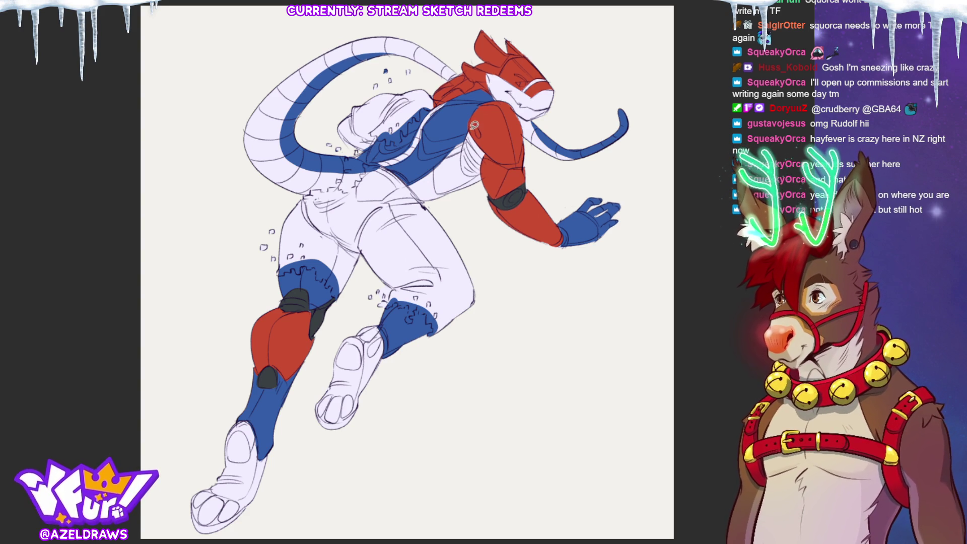
{"action": "mouse_move", "coordinate": [472, 127]}
{"action": "left_mouse_down"}
{"action": "mouse_move", "coordinate": [463, 157]}
{"action": "mouse_move", "coordinate": [485, 166]}
{"action": "mouse_move", "coordinate": [473, 131]}
{"action": "left_mouse_up"}
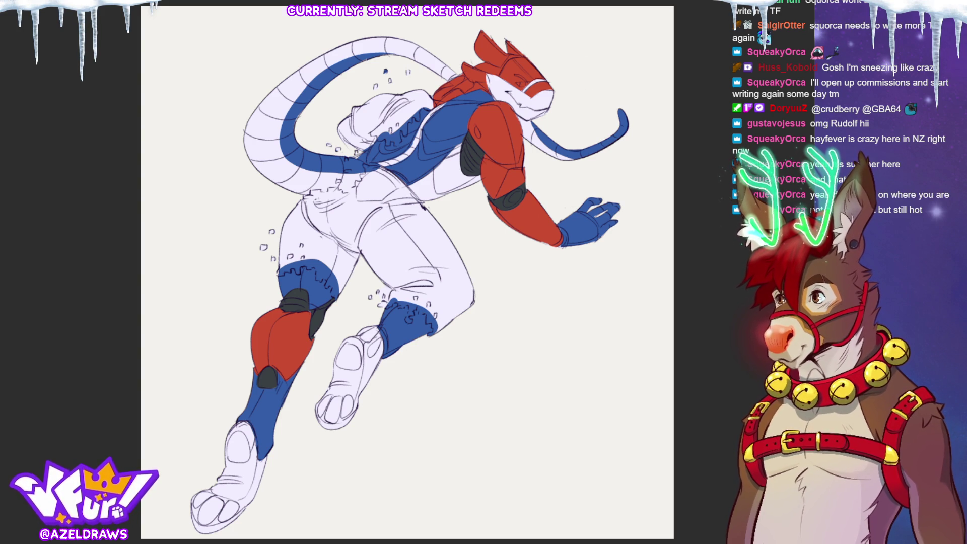
{"action": "scroll", "coordinate": [419, 155], "scroll_direction": "up", "scroll_amount": 5}
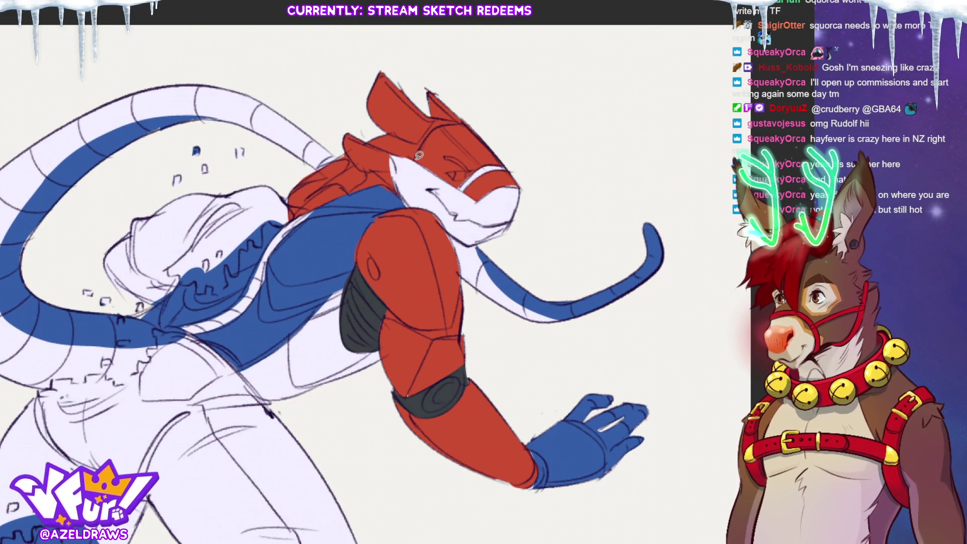
Lasso-fill the head's visor dark grey along its lower edge.
{"action": "mouse_move", "coordinate": [419, 150]}
{"action": "left_mouse_down"}
{"action": "mouse_move", "coordinate": [434, 126]}
{"action": "mouse_move", "coordinate": [453, 120]}
{"action": "mouse_move", "coordinate": [511, 162]}
{"action": "mouse_move", "coordinate": [454, 181]}
{"action": "mouse_move", "coordinate": [504, 161]}
{"action": "mouse_move", "coordinate": [458, 196]}
{"action": "left_mouse_up"}
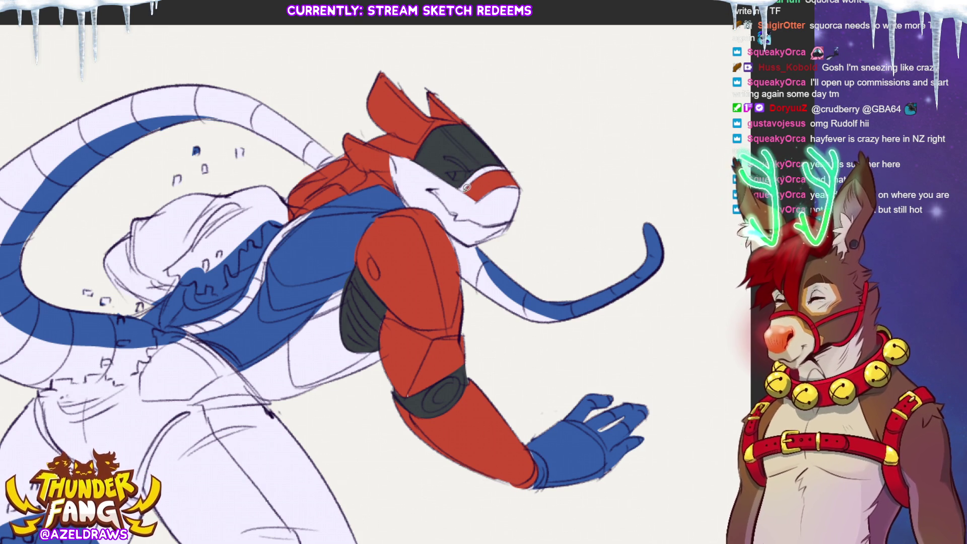
{"action": "mouse_move", "coordinate": [480, 174]}
{"action": "left_mouse_down"}
{"action": "mouse_move", "coordinate": [510, 168]}
{"action": "mouse_move", "coordinate": [527, 186]}
{"action": "mouse_move", "coordinate": [465, 180]}
{"action": "left_mouse_up"}
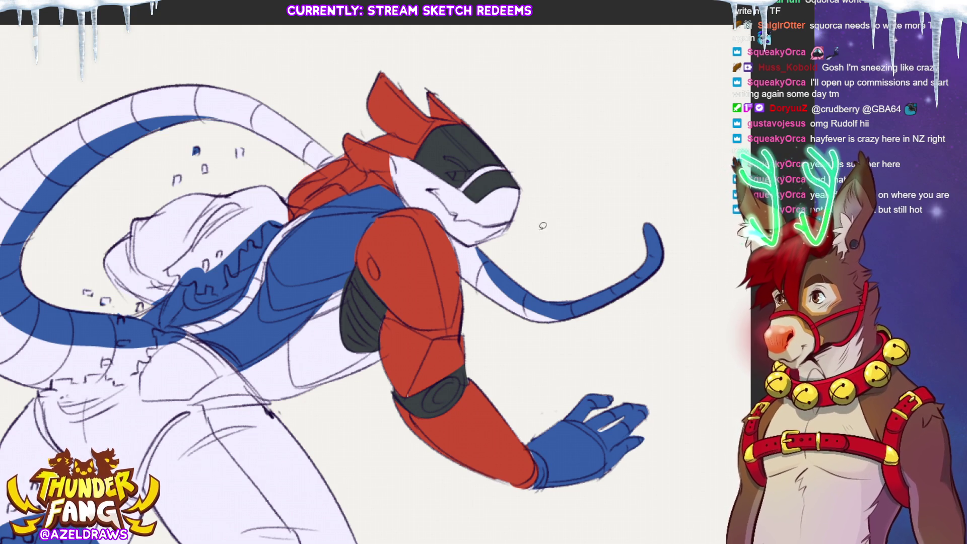
{"action": "mouse_move", "coordinate": [279, 257]}
{"action": "left_mouse_down"}
{"action": "mouse_move", "coordinate": [384, 177]}
{"action": "mouse_move", "coordinate": [389, 206]}
{"action": "mouse_move", "coordinate": [403, 214]}
{"action": "mouse_move", "coordinate": [463, 196]}
{"action": "mouse_move", "coordinate": [387, 226]}
{"action": "mouse_move", "coordinate": [381, 211]}
{"action": "mouse_move", "coordinate": [385, 224]}
{"action": "mouse_move", "coordinate": [458, 199]}
{"action": "mouse_move", "coordinate": [449, 173]}
{"action": "mouse_move", "coordinate": [388, 172]}
{"action": "left_mouse_up"}
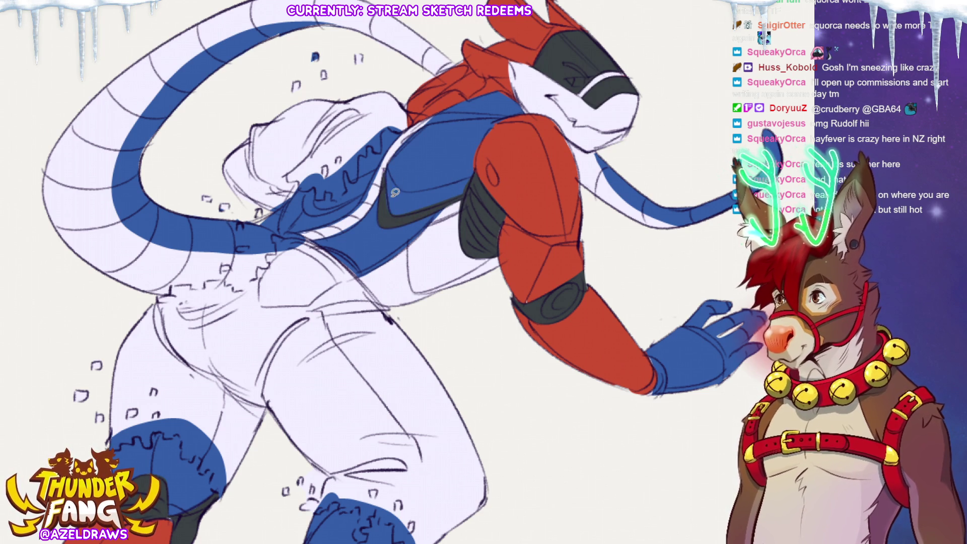
Draw dark grey trim strips on the blue chest armour, then fit the drawing in view.
{"action": "mouse_move", "coordinate": [316, 235]}
{"action": "left_mouse_down"}
{"action": "mouse_move", "coordinate": [349, 228]}
{"action": "mouse_move", "coordinate": [376, 204]}
{"action": "mouse_move", "coordinate": [434, 112]}
{"action": "mouse_move", "coordinate": [403, 134]}
{"action": "mouse_move", "coordinate": [349, 216]}
{"action": "mouse_move", "coordinate": [325, 227]}
{"action": "left_mouse_up"}
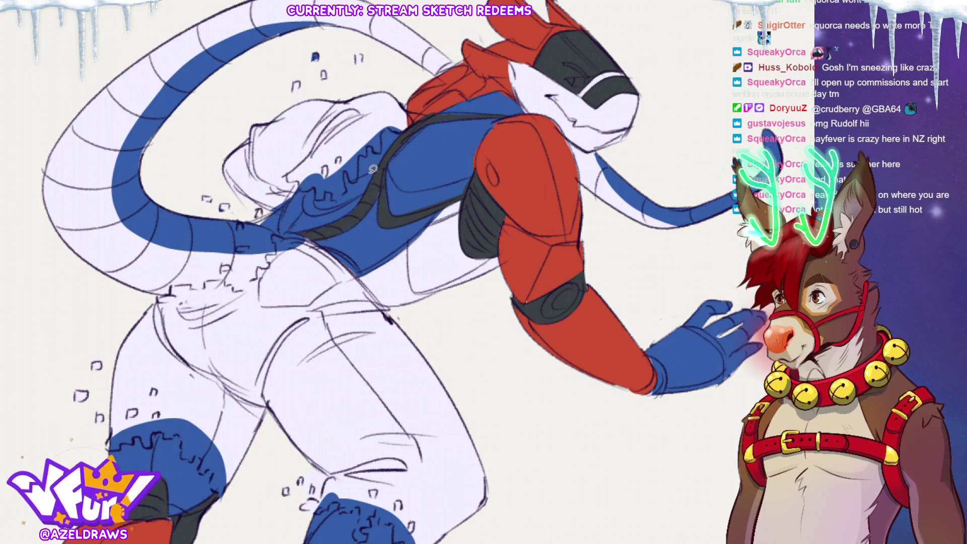
{"action": "mouse_move", "coordinate": [317, 200]}
{"action": "left_mouse_down"}
{"action": "mouse_move", "coordinate": [379, 182]}
{"action": "mouse_move", "coordinate": [332, 211]}
{"action": "mouse_move", "coordinate": [306, 191]}
{"action": "left_mouse_up"}
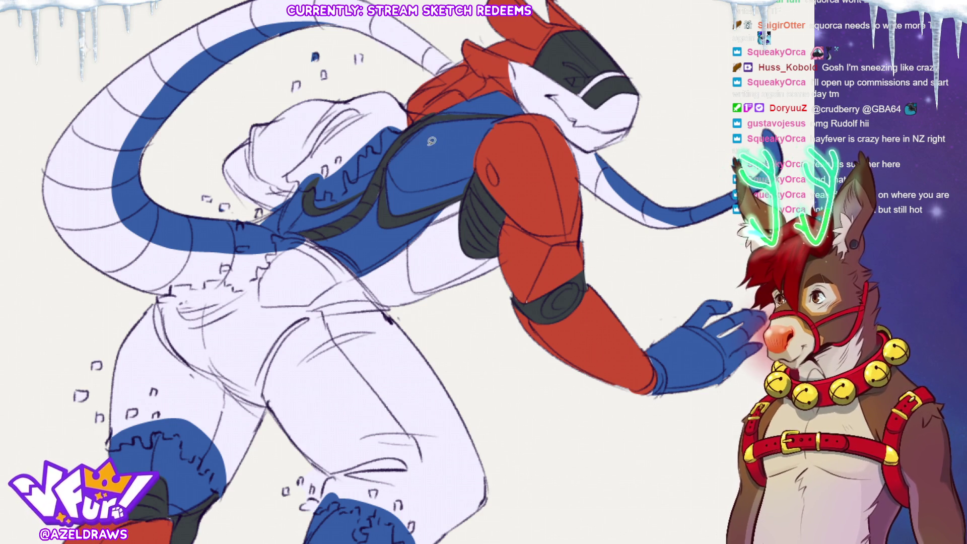
{"action": "key", "text": "ctrl+0"}
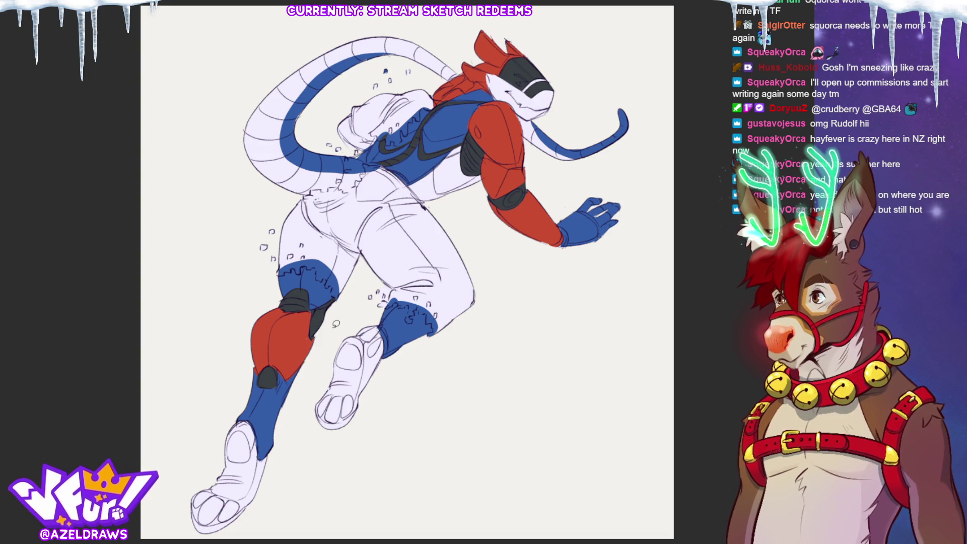
{"action": "scroll", "coordinate": [654, 377], "scroll_direction": "down", "scroll_amount": 2}
Paint a blue cuff at the right ankle and round out the dark kneecap.
{"action": "scroll", "coordinate": [407, 254], "scroll_direction": "down", "scroll_amount": 2}
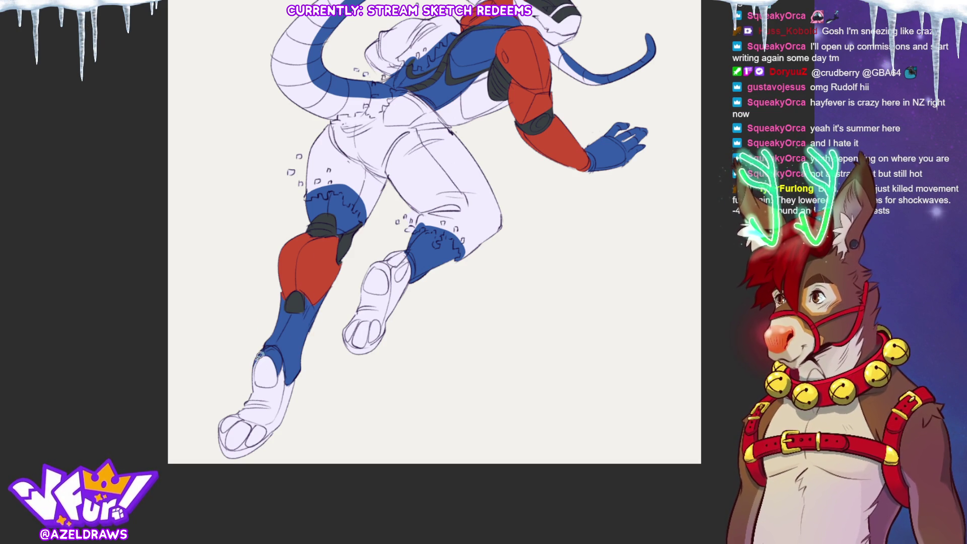
{"action": "mouse_move", "coordinate": [372, 266]}
{"action": "left_mouse_down"}
{"action": "mouse_move", "coordinate": [392, 276]}
{"action": "mouse_move", "coordinate": [373, 270]}
{"action": "left_mouse_up"}
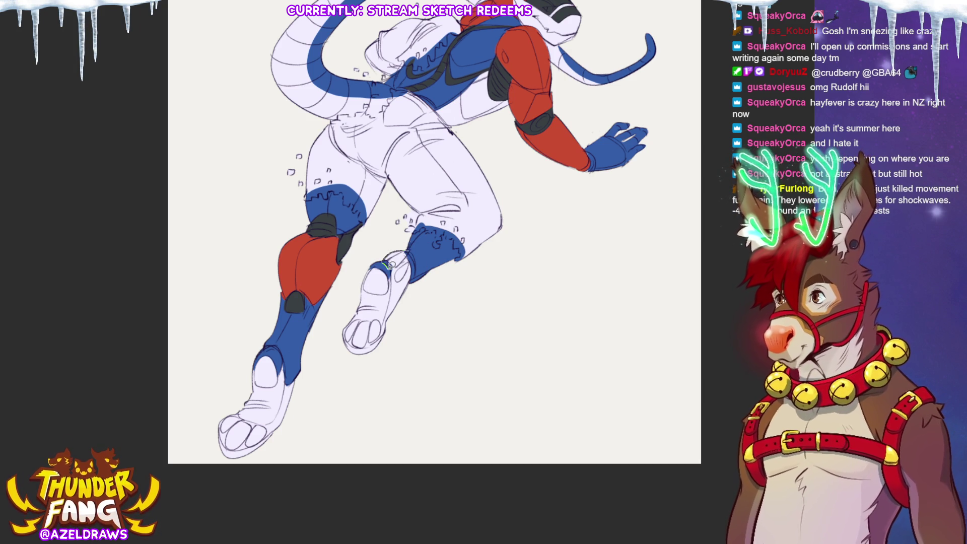
{"action": "left_click_drag", "start_coordinate": [391, 266], "coordinate": [406, 272]}
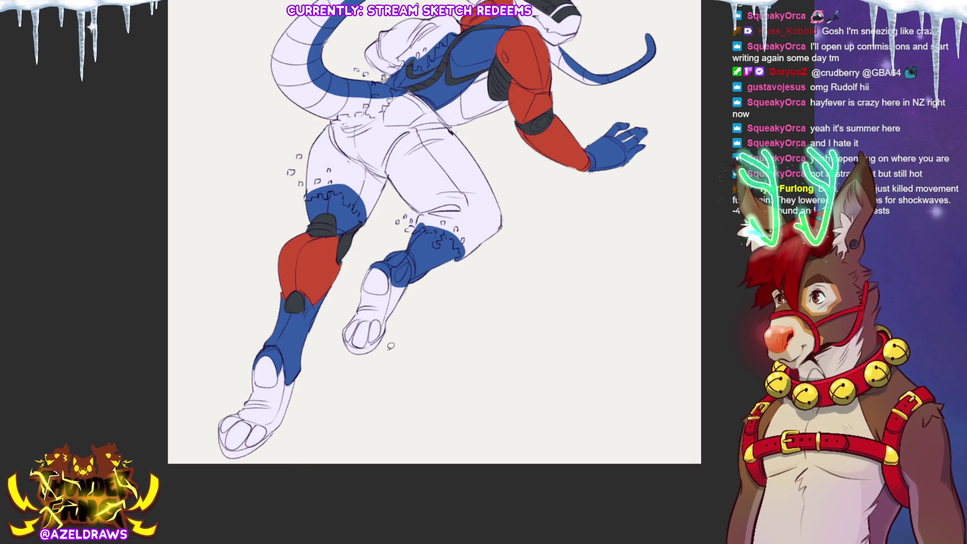
{"action": "left_click_drag", "start_coordinate": [303, 295], "coordinate": [296, 300]}
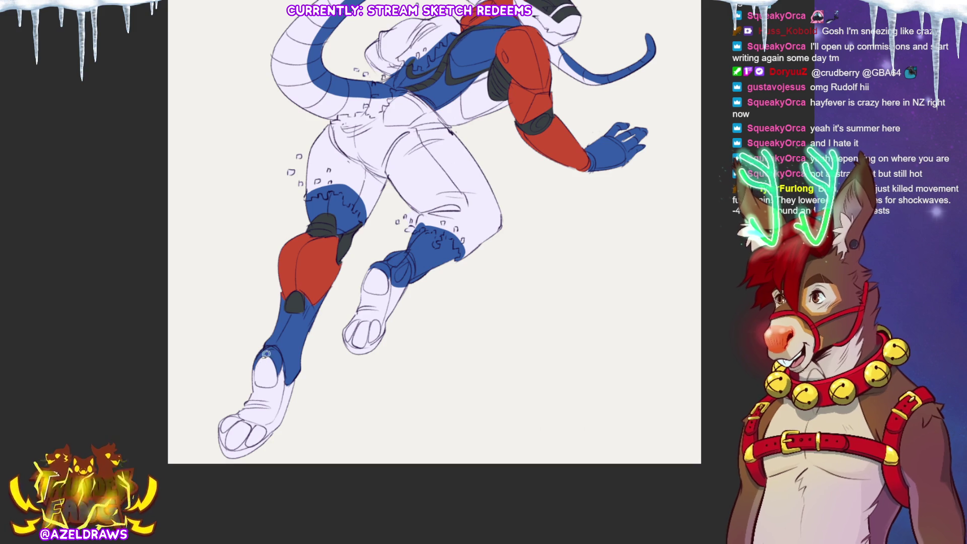
Fill the heel and toe pads of both feet black.
{"action": "mouse_move", "coordinate": [263, 369]}
{"action": "left_mouse_down"}
{"action": "mouse_move", "coordinate": [260, 383]}
{"action": "mouse_move", "coordinate": [274, 388]}
{"action": "mouse_move", "coordinate": [279, 357]}
{"action": "mouse_move", "coordinate": [264, 375]}
{"action": "left_mouse_up"}
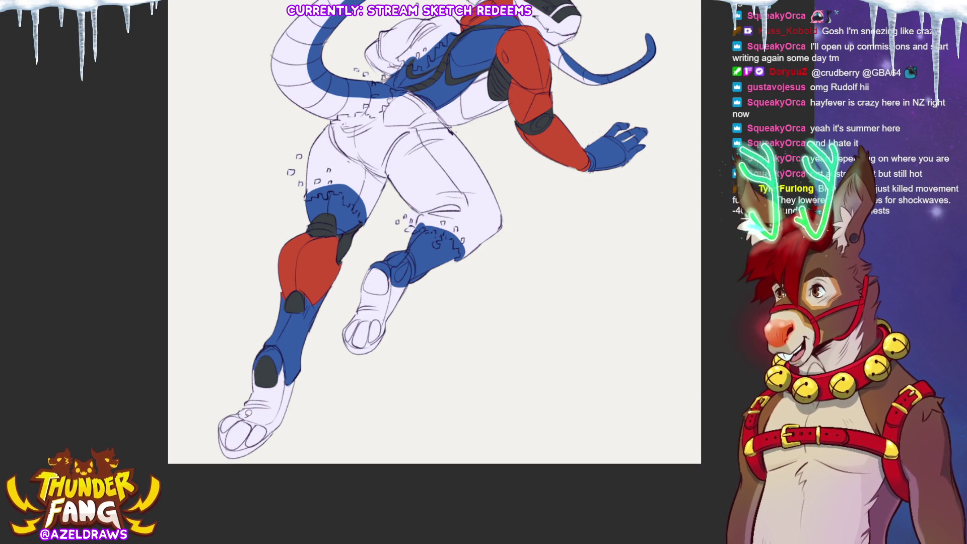
{"action": "mouse_move", "coordinate": [242, 411]}
{"action": "left_mouse_down"}
{"action": "mouse_move", "coordinate": [226, 431]}
{"action": "mouse_move", "coordinate": [247, 446]}
{"action": "mouse_move", "coordinate": [262, 440]}
{"action": "mouse_move", "coordinate": [254, 412]}
{"action": "mouse_move", "coordinate": [242, 410]}
{"action": "left_mouse_up"}
{"action": "mouse_move", "coordinate": [370, 313]}
{"action": "left_mouse_down"}
{"action": "mouse_move", "coordinate": [357, 316]}
{"action": "mouse_move", "coordinate": [344, 342]}
{"action": "mouse_move", "coordinate": [387, 334]}
{"action": "mouse_move", "coordinate": [371, 314]}
{"action": "left_mouse_up"}
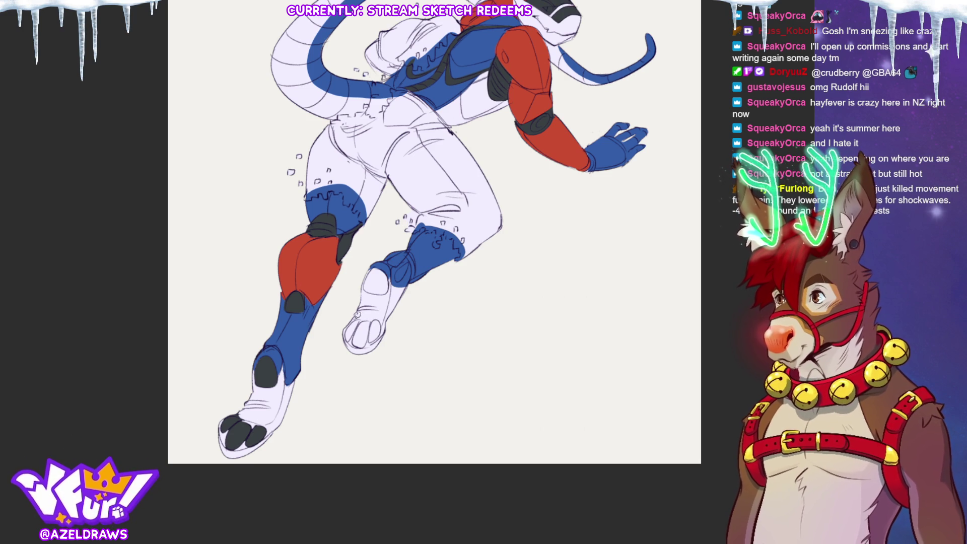
{"action": "mouse_move", "coordinate": [361, 314]}
{"action": "left_mouse_down"}
{"action": "mouse_move", "coordinate": [348, 327]}
{"action": "mouse_move", "coordinate": [347, 336]}
{"action": "mouse_move", "coordinate": [359, 323]}
{"action": "mouse_move", "coordinate": [355, 341]}
{"action": "mouse_move", "coordinate": [377, 316]}
{"action": "left_mouse_up"}
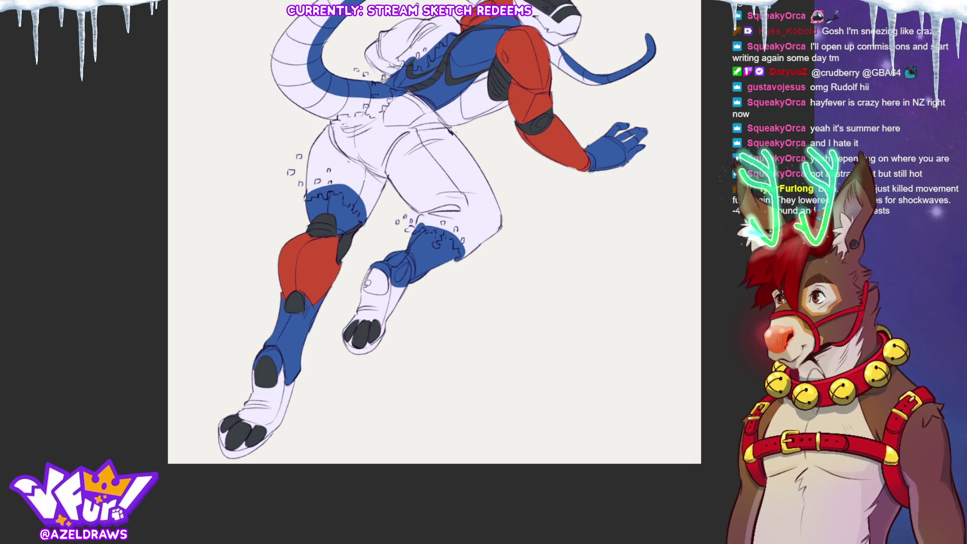
{"action": "left_click_drag", "start_coordinate": [391, 273], "coordinate": [389, 272]}
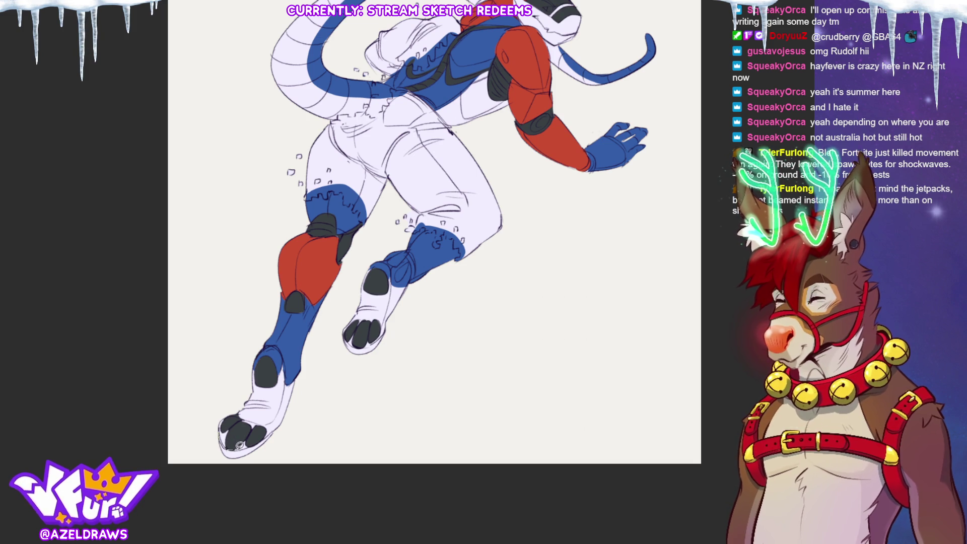
Add a red edge under the soles and touch up the upper foot's toe pads.
{"action": "mouse_move", "coordinate": [267, 438]}
{"action": "left_mouse_down"}
{"action": "mouse_move", "coordinate": [221, 454]}
{"action": "mouse_move", "coordinate": [221, 433]}
{"action": "left_mouse_up"}
{"action": "mouse_move", "coordinate": [363, 340]}
{"action": "left_mouse_down"}
{"action": "mouse_move", "coordinate": [347, 331]}
{"action": "mouse_move", "coordinate": [363, 343]}
{"action": "mouse_move", "coordinate": [393, 325]}
{"action": "mouse_move", "coordinate": [345, 345]}
{"action": "left_mouse_up"}
{"action": "scroll", "coordinate": [433, 232], "scroll_direction": "down", "scroll_amount": 3}
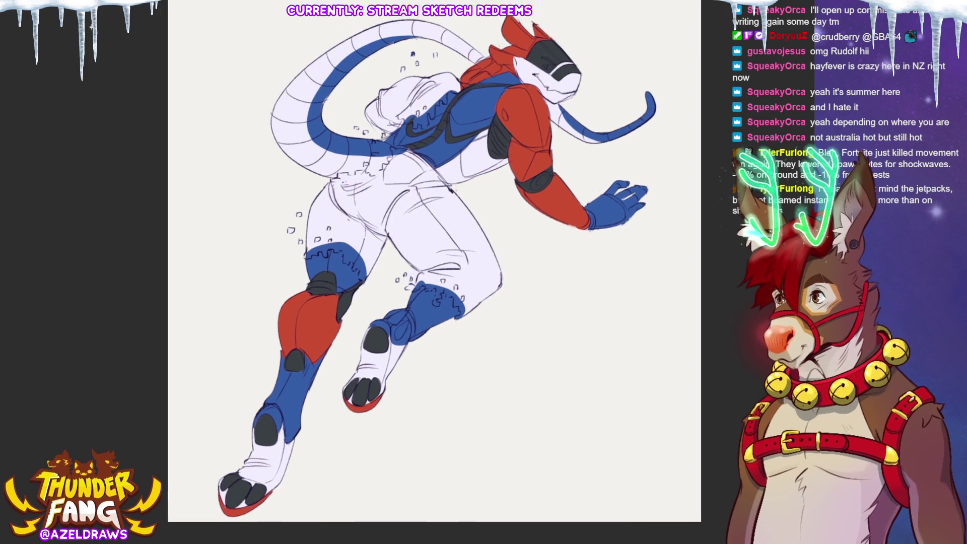
Sketch the backpack's curved edge and fill it with a tan base colour.
{"action": "scroll", "coordinate": [433, 232], "scroll_direction": "up", "scroll_amount": 3}
{"action": "scroll", "coordinate": [363, 297], "scroll_direction": "down", "scroll_amount": 2}
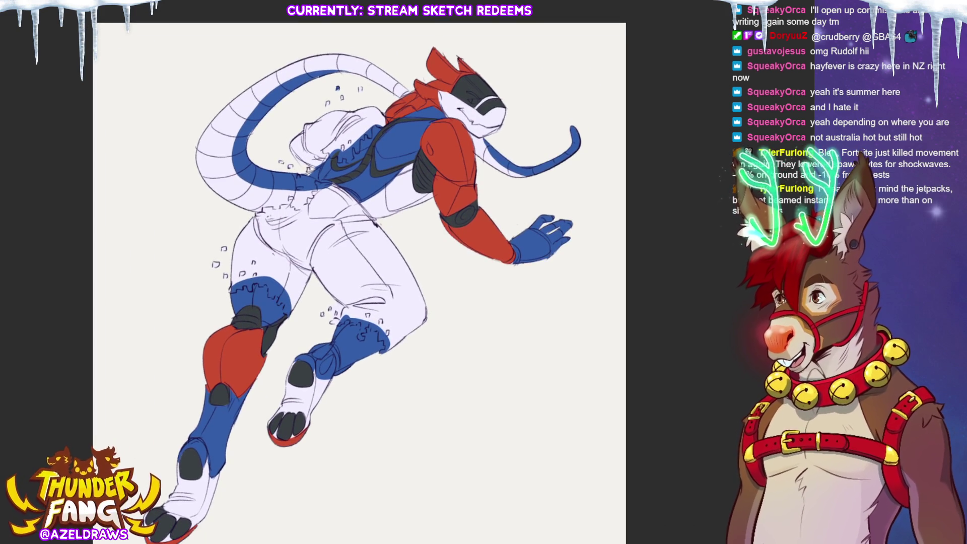
{"action": "scroll", "coordinate": [360, 277], "scroll_direction": "down", "scroll_amount": 1}
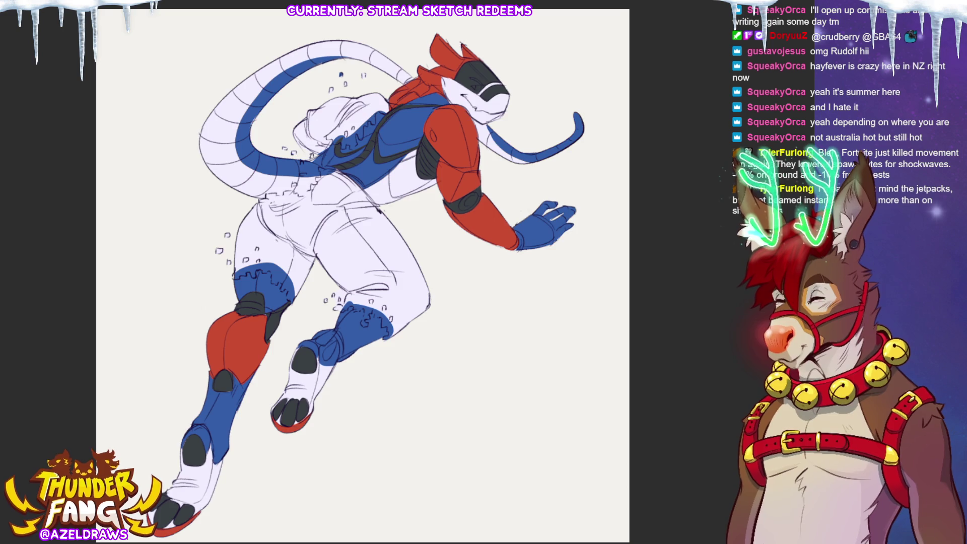
{"action": "scroll", "coordinate": [433, 232], "scroll_direction": "left", "scroll_amount": 2}
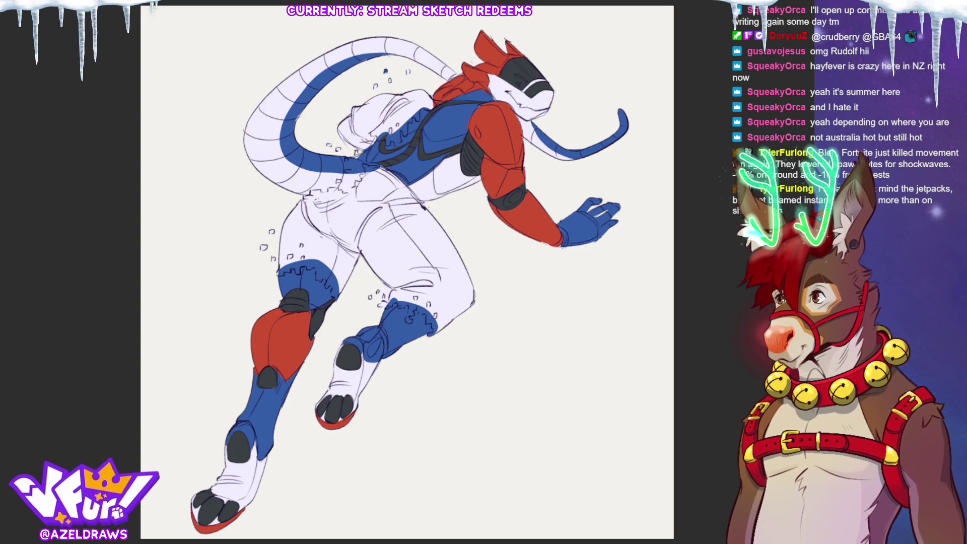
{"action": "mouse_move", "coordinate": [359, 105]}
{"action": "left_mouse_down"}
{"action": "mouse_move", "coordinate": [342, 121]}
{"action": "mouse_move", "coordinate": [349, 144]}
{"action": "left_mouse_up"}
{"action": "left_click", "coordinate": [364, 135]}
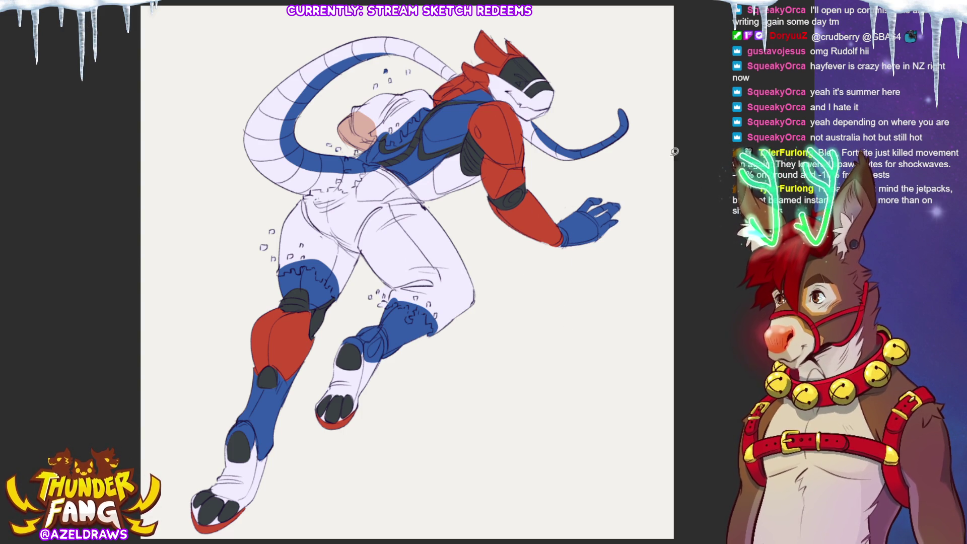
Recolour the backpack from tan to ochre-yellow, with shaded folds near the collar.
{"action": "mouse_move", "coordinate": [354, 120]}
{"action": "left_mouse_down"}
{"action": "mouse_move", "coordinate": [363, 134]}
{"action": "mouse_move", "coordinate": [383, 124]}
{"action": "mouse_move", "coordinate": [352, 99]}
{"action": "mouse_move", "coordinate": [368, 83]}
{"action": "left_mouse_up"}
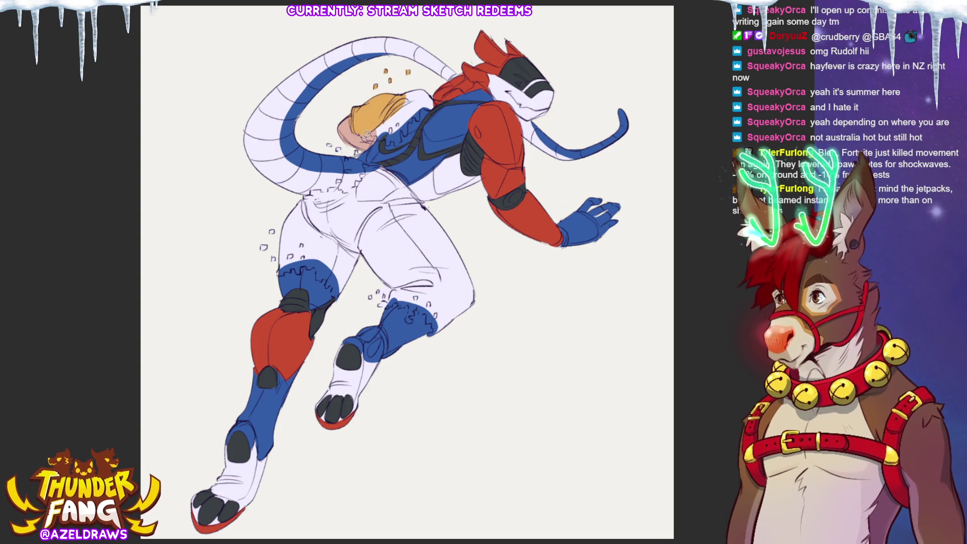
{"action": "mouse_move", "coordinate": [385, 145]}
{"action": "left_mouse_down"}
{"action": "mouse_move", "coordinate": [404, 139]}
{"action": "mouse_move", "coordinate": [416, 107]}
{"action": "mouse_move", "coordinate": [434, 105]}
{"action": "mouse_move", "coordinate": [428, 89]}
{"action": "mouse_move", "coordinate": [393, 112]}
{"action": "mouse_move", "coordinate": [424, 100]}
{"action": "left_mouse_up"}
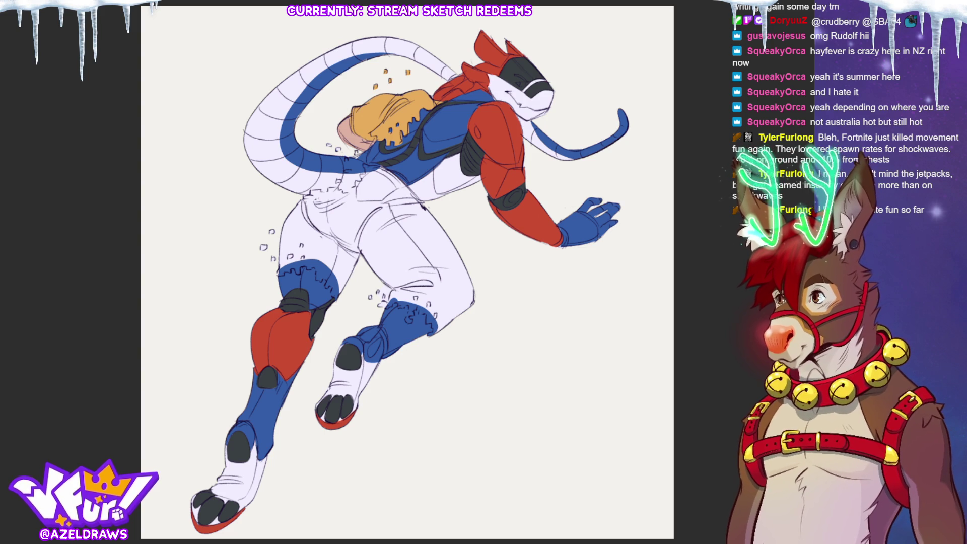
Undo the stray hip stroke, then lasso-fill the hips and both thighs dark grey.
{"action": "left_click_drag", "start_coordinate": [321, 236], "coordinate": [365, 204]}
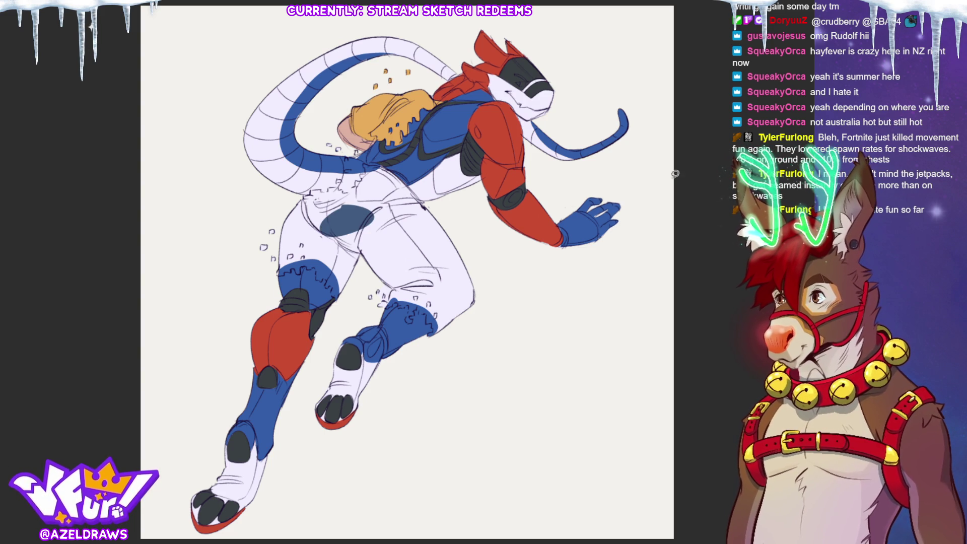
{"action": "key", "text": "ctrl+z"}
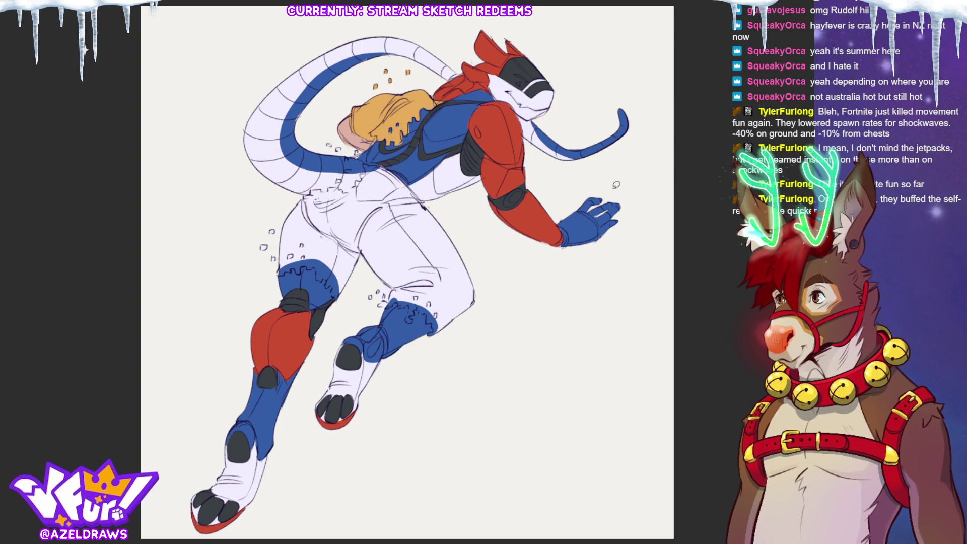
{"action": "mouse_move", "coordinate": [313, 193]}
{"action": "left_mouse_down"}
{"action": "mouse_move", "coordinate": [293, 204]}
{"action": "mouse_move", "coordinate": [276, 252]}
{"action": "mouse_move", "coordinate": [320, 261]}
{"action": "mouse_move", "coordinate": [337, 282]}
{"action": "mouse_move", "coordinate": [333, 199]}
{"action": "mouse_move", "coordinate": [310, 195]}
{"action": "left_mouse_up"}
{"action": "mouse_move", "coordinate": [361, 256]}
{"action": "left_mouse_down"}
{"action": "mouse_move", "coordinate": [386, 291]}
{"action": "mouse_move", "coordinate": [454, 318]}
{"action": "mouse_move", "coordinate": [446, 228]}
{"action": "mouse_move", "coordinate": [397, 191]}
{"action": "mouse_move", "coordinate": [368, 226]}
{"action": "left_mouse_up"}
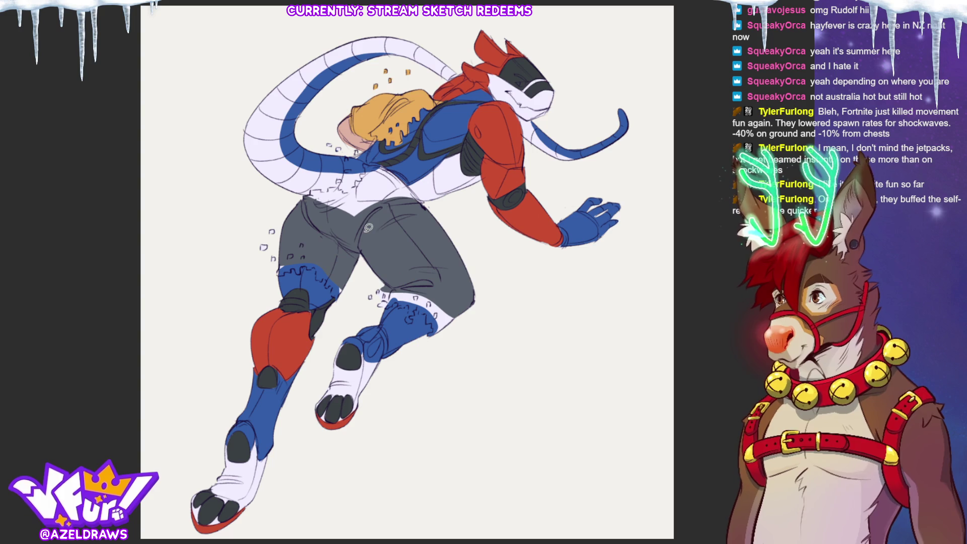
{"action": "mouse_move", "coordinate": [351, 189]}
{"action": "left_mouse_down"}
{"action": "mouse_move", "coordinate": [365, 171]}
{"action": "mouse_move", "coordinate": [396, 181]}
{"action": "mouse_move", "coordinate": [408, 201]}
{"action": "left_mouse_up"}
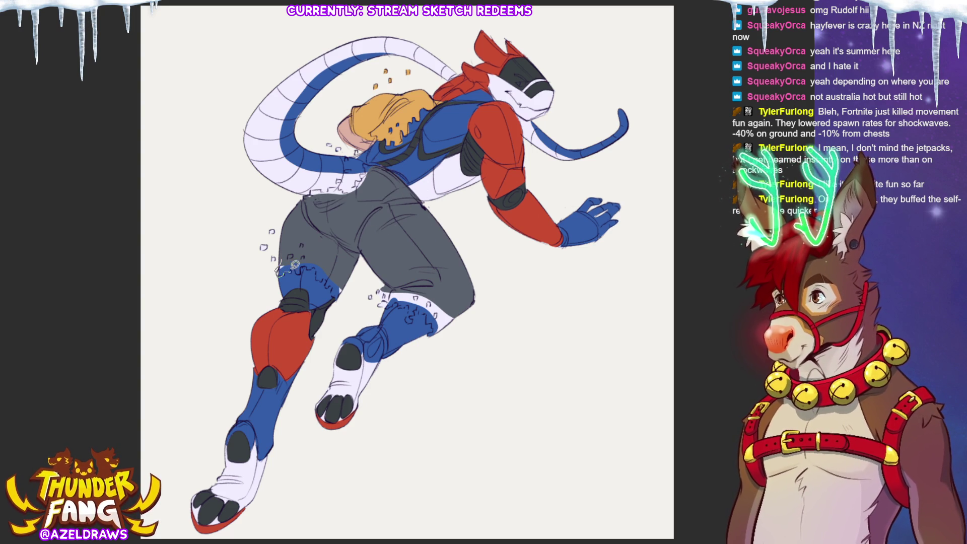
Fill the gap above the blue knee, the torn rear-knee hem and nearby debris dark grey.
{"action": "left_click_drag", "start_coordinate": [300, 271], "coordinate": [303, 263]}
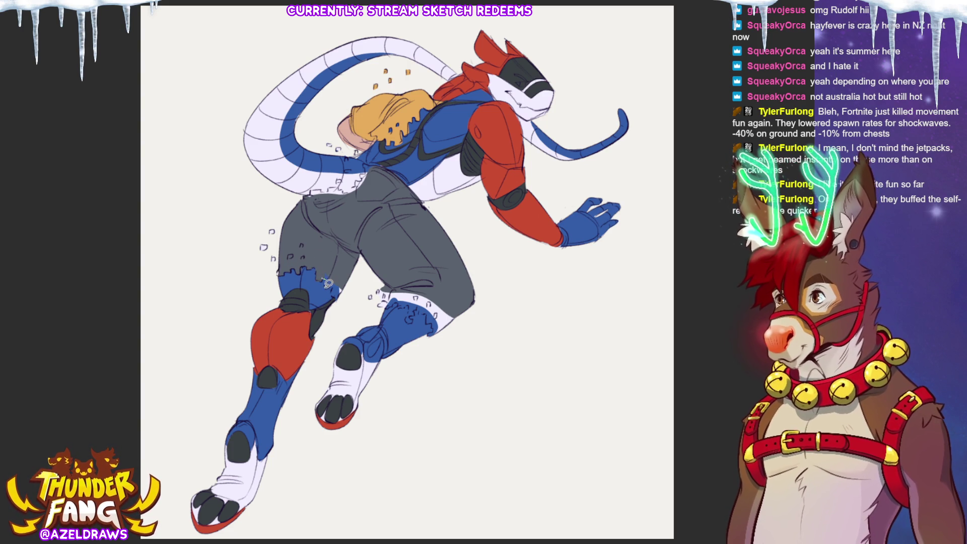
{"action": "left_click_drag", "start_coordinate": [330, 265], "coordinate": [340, 284]}
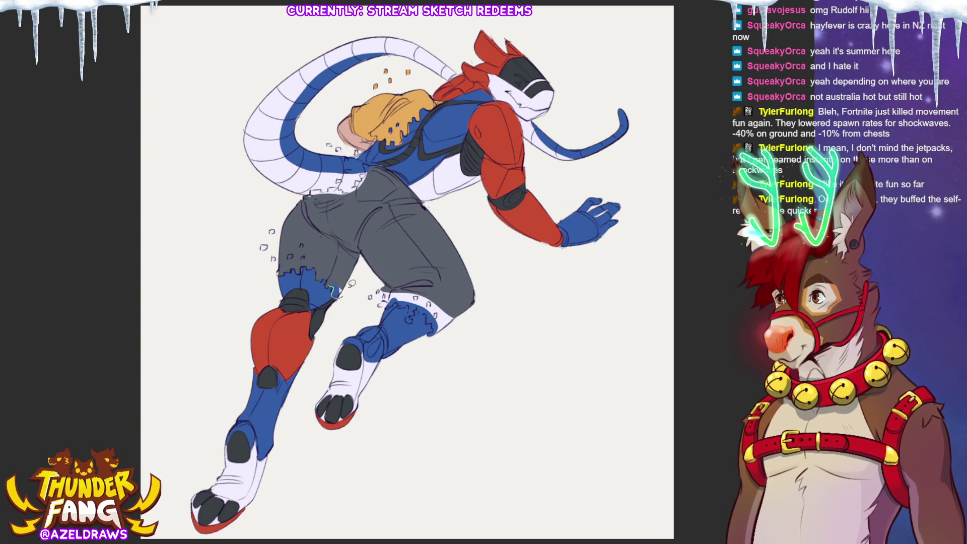
{"action": "mouse_move", "coordinate": [279, 225]}
{"action": "left_mouse_down"}
{"action": "mouse_move", "coordinate": [265, 249]}
{"action": "mouse_move", "coordinate": [287, 255]}
{"action": "left_mouse_up"}
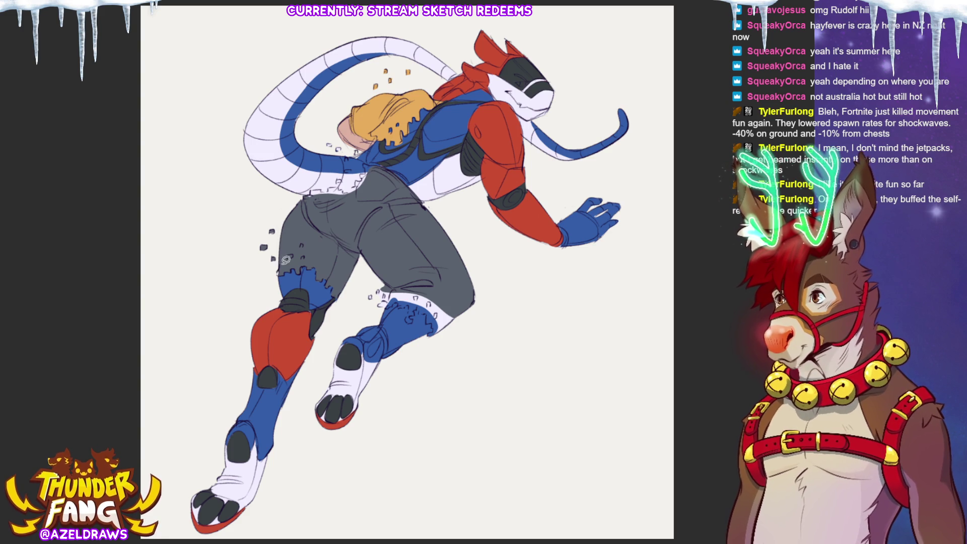
Fill the debris flecks and the torn hem area above the front knee dark grey.
{"action": "mouse_move", "coordinate": [387, 285]}
{"action": "left_mouse_down"}
{"action": "mouse_move", "coordinate": [370, 308]}
{"action": "mouse_move", "coordinate": [393, 287]}
{"action": "left_mouse_up"}
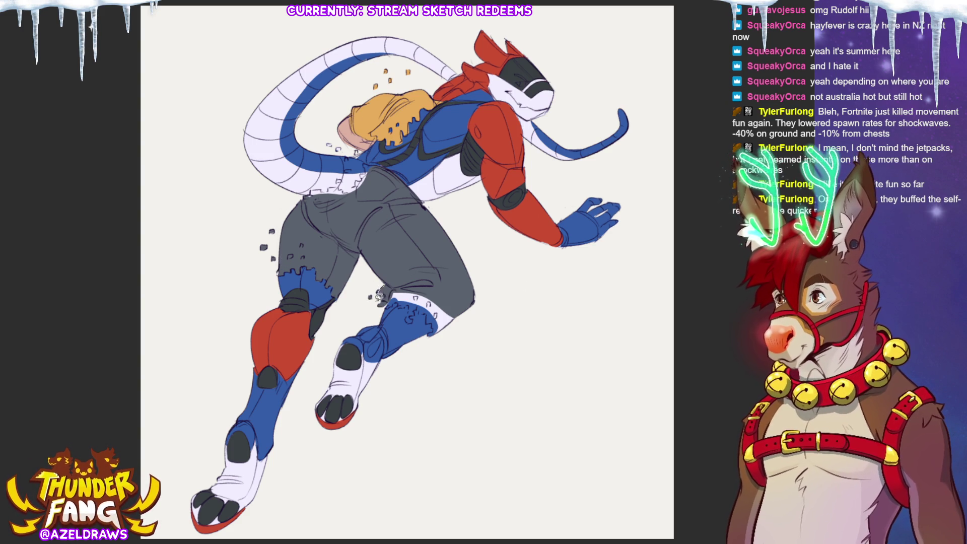
{"action": "left_click_drag", "start_coordinate": [394, 287], "coordinate": [384, 285]}
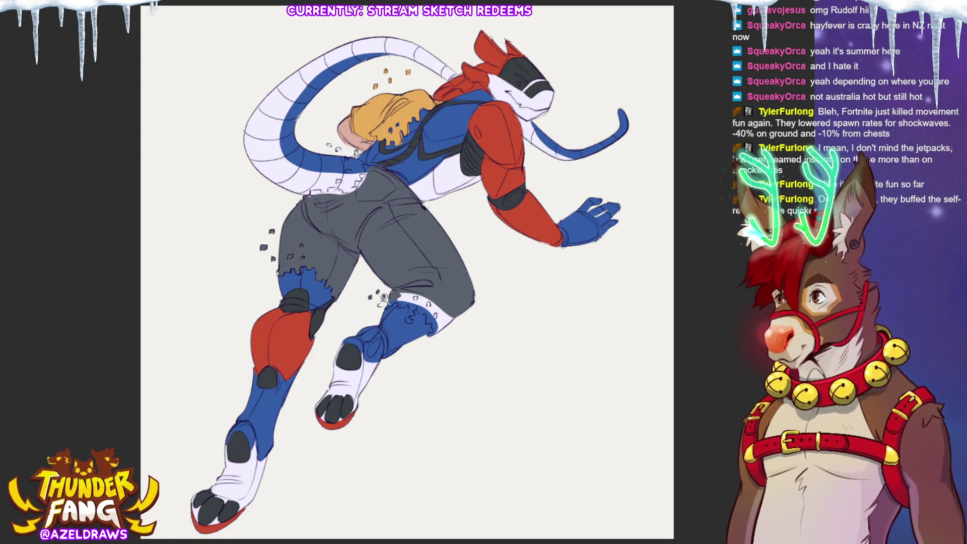
{"action": "left_click_drag", "start_coordinate": [405, 282], "coordinate": [399, 285]}
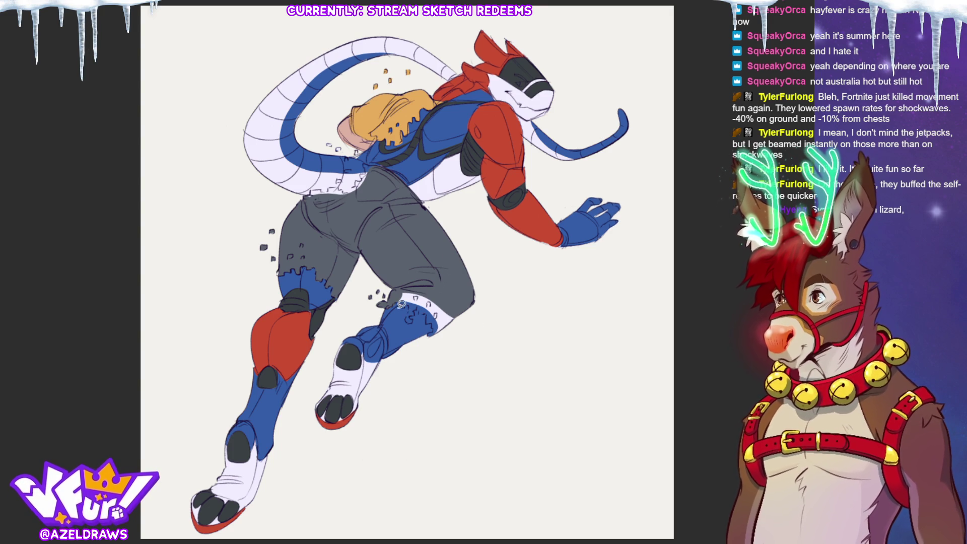
{"action": "mouse_move", "coordinate": [406, 304]}
{"action": "left_mouse_down"}
{"action": "mouse_move", "coordinate": [408, 317]}
{"action": "mouse_move", "coordinate": [423, 301]}
{"action": "mouse_move", "coordinate": [403, 287]}
{"action": "mouse_move", "coordinate": [428, 308]}
{"action": "mouse_move", "coordinate": [461, 305]}
{"action": "mouse_move", "coordinate": [439, 294]}
{"action": "left_mouse_up"}
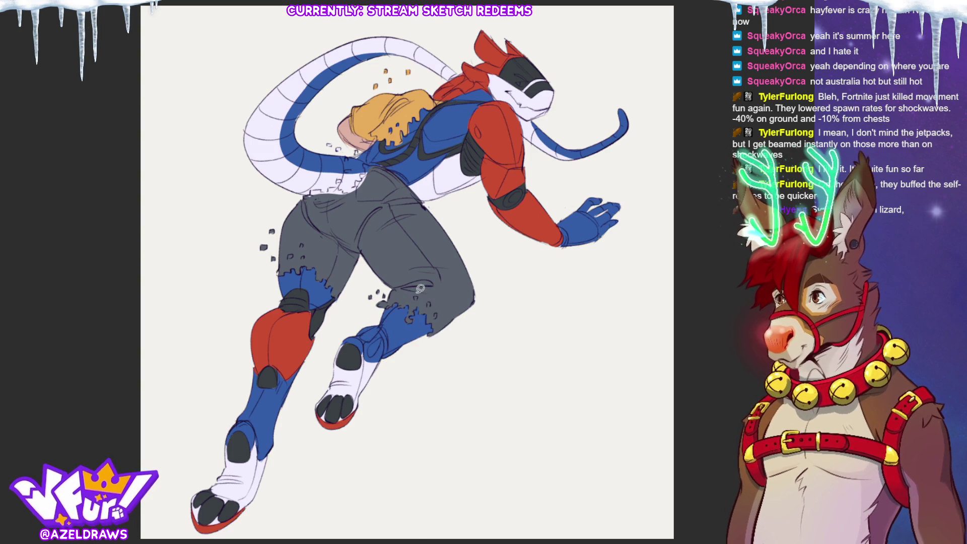
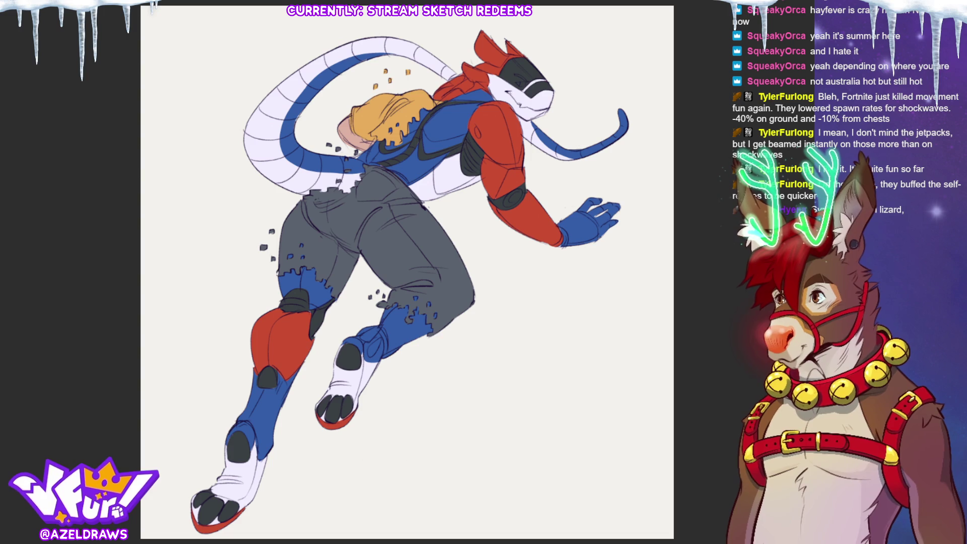
Zoom in on the head and paint a bright cyan eye with a dark pupil on the visor.
{"action": "scroll", "coordinate": [519, 86], "scroll_direction": "up", "scroll_amount": 5}
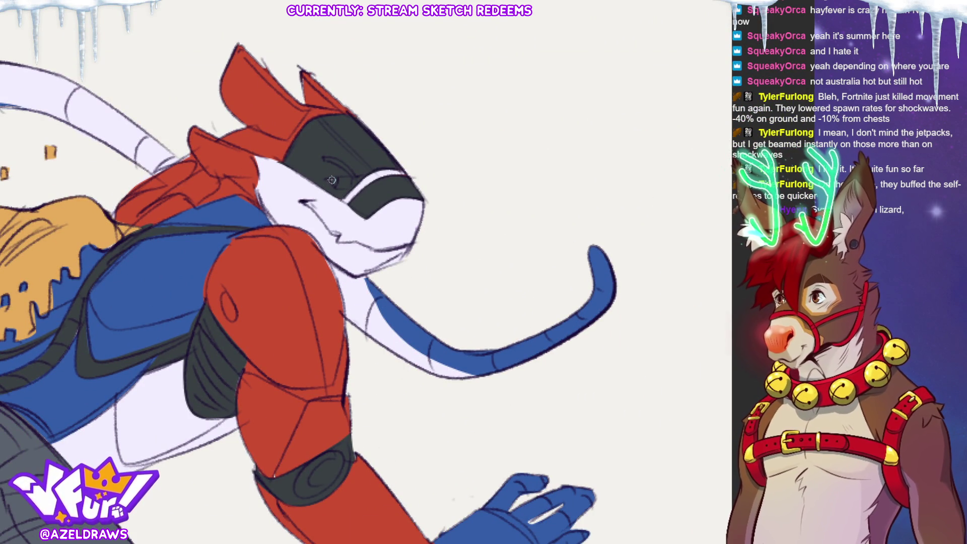
{"action": "mouse_move", "coordinate": [330, 179]}
{"action": "left_mouse_down"}
{"action": "mouse_move", "coordinate": [337, 159]}
{"action": "mouse_move", "coordinate": [356, 175]}
{"action": "left_mouse_up"}
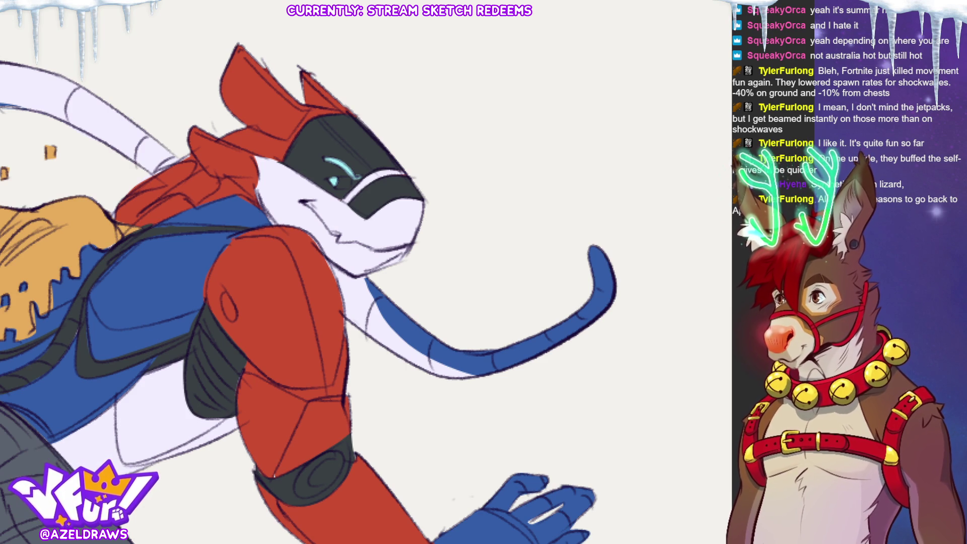
{"action": "mouse_move", "coordinate": [334, 180]}
{"action": "left_mouse_down"}
{"action": "mouse_move", "coordinate": [353, 184]}
{"action": "mouse_move", "coordinate": [344, 175]}
{"action": "left_mouse_up"}
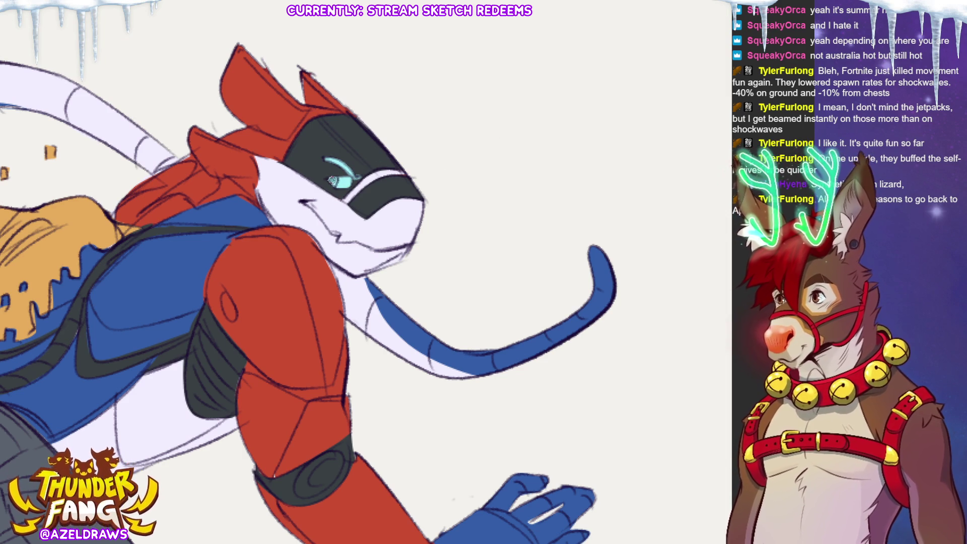
{"action": "left_click_drag", "start_coordinate": [335, 180], "coordinate": [330, 179]}
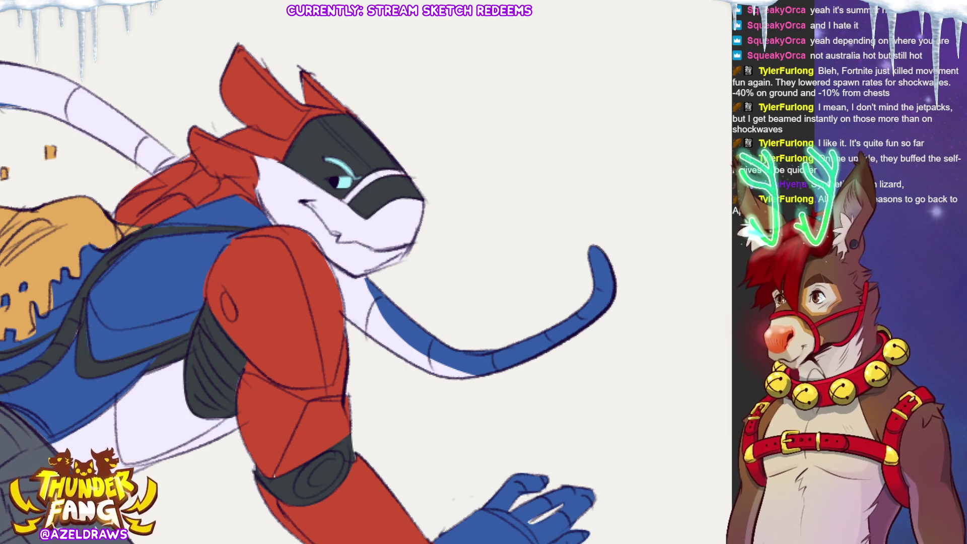
{"action": "key", "text": "ctrl+0"}
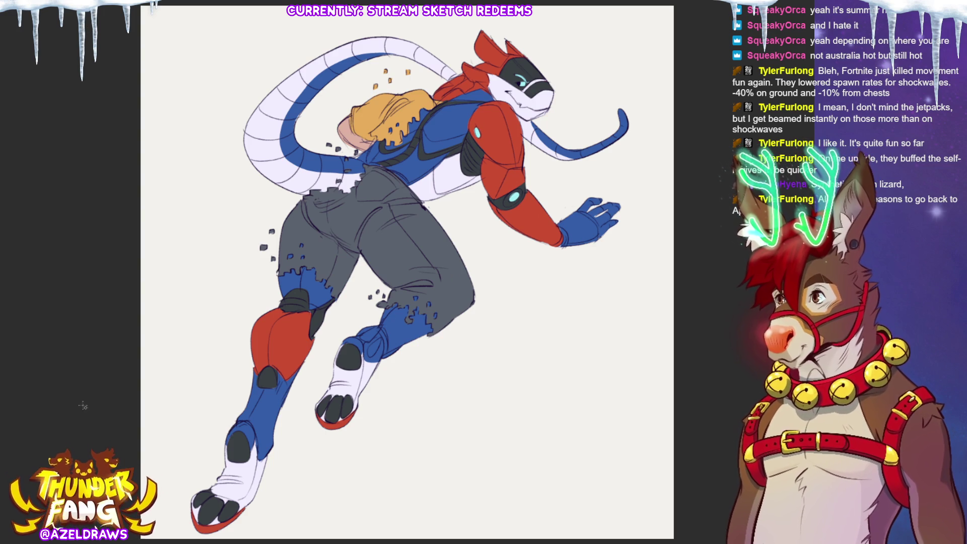
Add a cyan ankle glow and a sampled cyan highlight across the red upper arm, then lasso the hand.
{"action": "left_click_drag", "start_coordinate": [370, 353], "coordinate": [377, 342]}
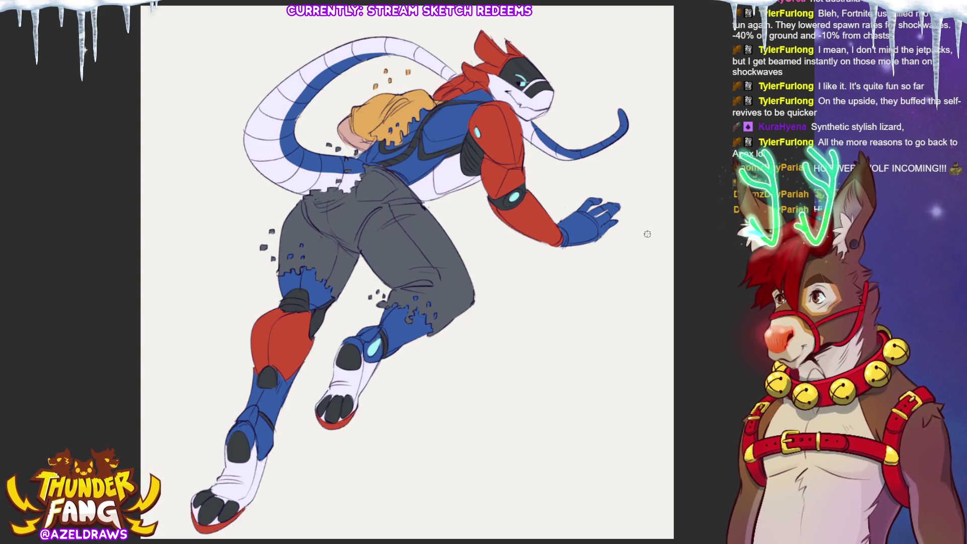
{"action": "left_click", "coordinate": [515, 190], "text": "alt"}
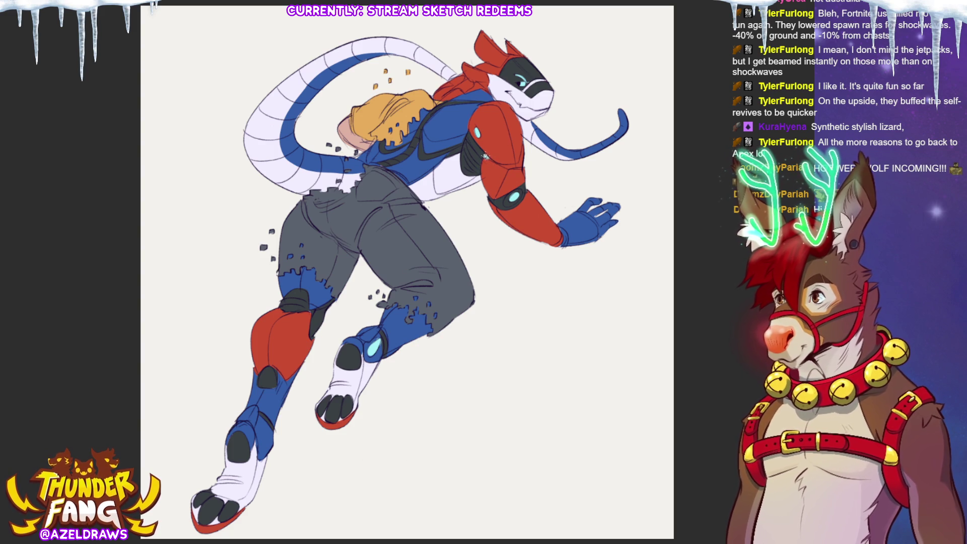
{"action": "left_click_drag", "start_coordinate": [499, 167], "coordinate": [527, 155]}
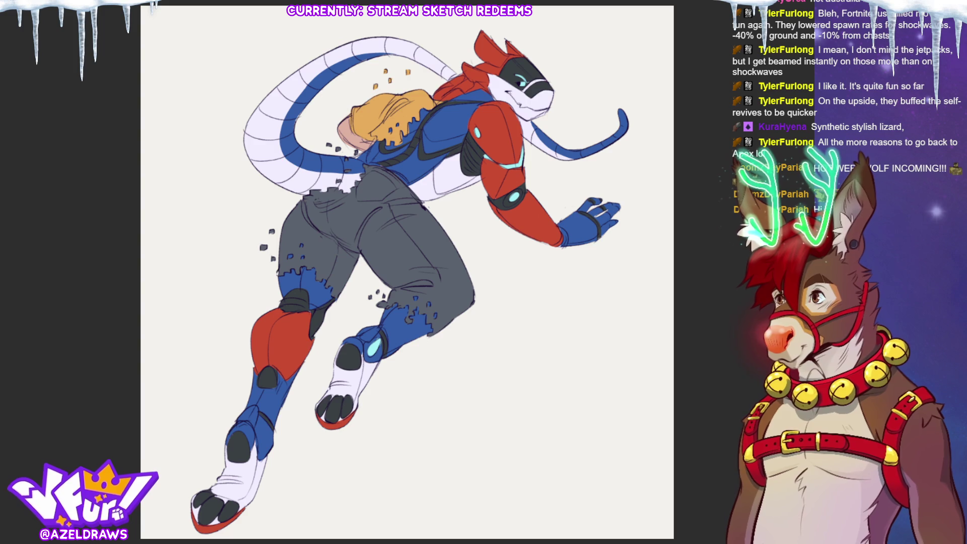
{"action": "mouse_move", "coordinate": [580, 207]}
{"action": "left_mouse_down"}
{"action": "mouse_move", "coordinate": [577, 195]}
{"action": "mouse_move", "coordinate": [620, 236]}
{"action": "mouse_move", "coordinate": [599, 207]}
{"action": "mouse_move", "coordinate": [554, 242]}
{"action": "mouse_move", "coordinate": [563, 228]}
{"action": "left_mouse_up"}
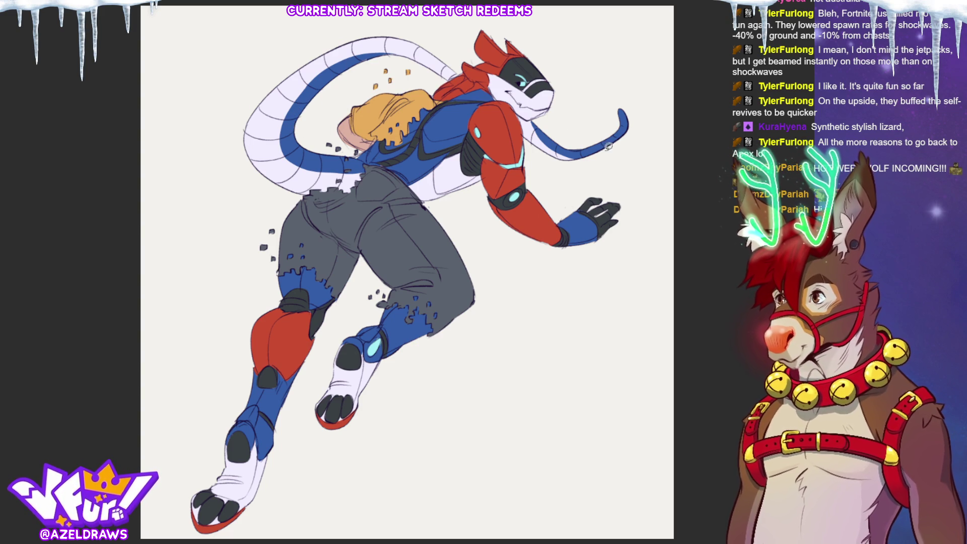
Lasso the upper tail area and brush a faint light highlight along the back.
{"action": "mouse_move", "coordinate": [356, 63]}
{"action": "left_mouse_down"}
{"action": "mouse_move", "coordinate": [377, 52]}
{"action": "mouse_move", "coordinate": [355, 60]}
{"action": "left_mouse_up"}
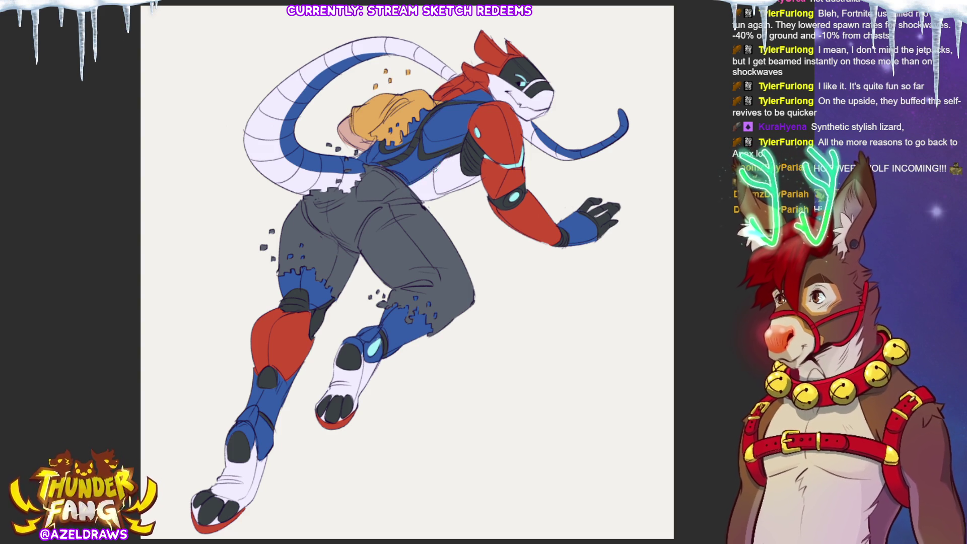
{"action": "left_click_drag", "start_coordinate": [406, 184], "coordinate": [453, 149]}
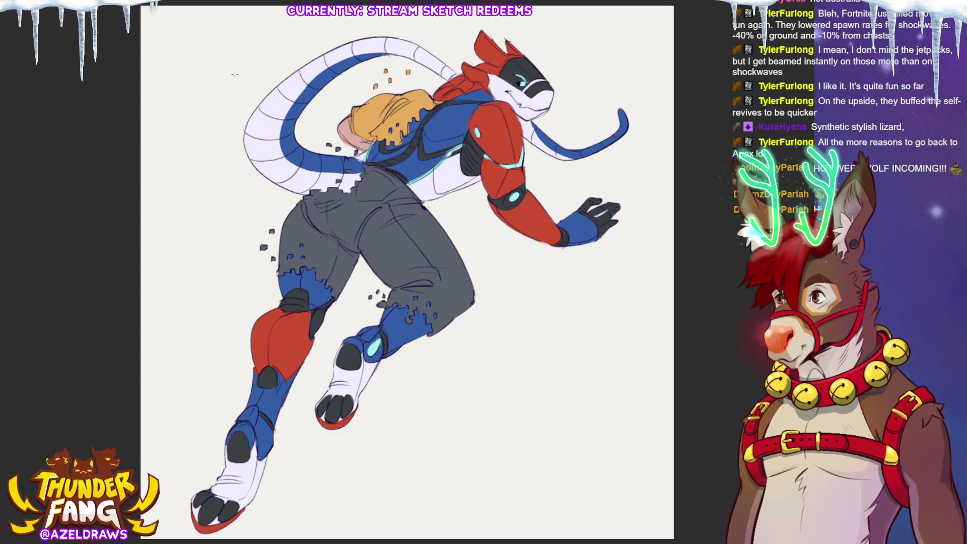
Fill the background with a gradient running green top-left to purple bottom-right.
{"action": "left_click_drag", "start_coordinate": [250, 90], "coordinate": [577, 521]}
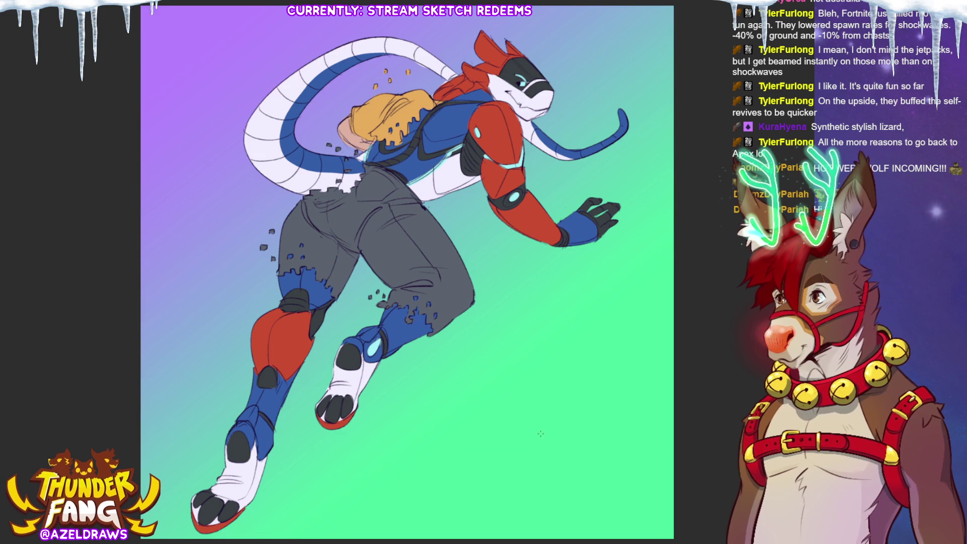
{"action": "key", "text": "ctrl+z"}
{"action": "mouse_move", "coordinate": [541, 434]}
{"action": "left_mouse_down"}
{"action": "mouse_move", "coordinate": [390, 229]}
{"action": "mouse_move", "coordinate": [222, 39]}
{"action": "left_mouse_up"}
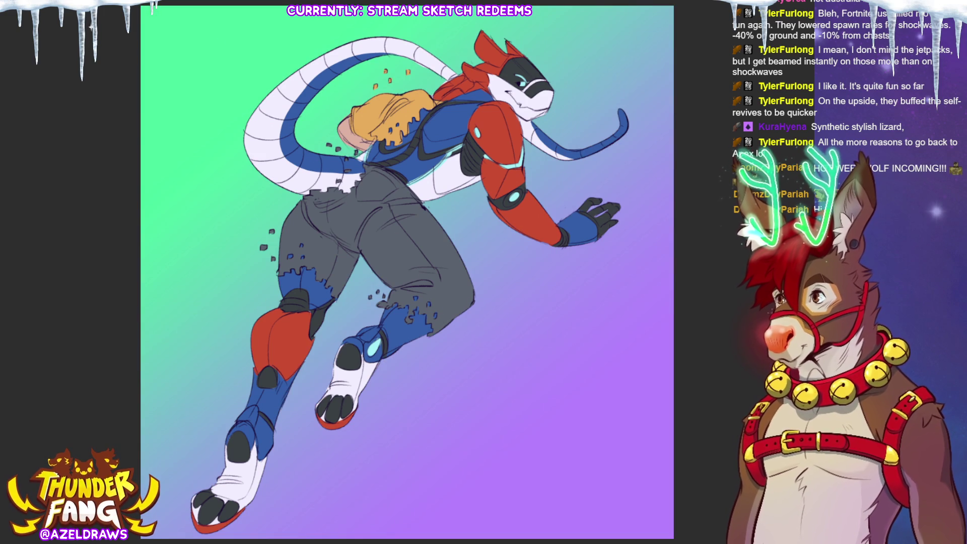
Scale the gradient layer inward from the canvas edges, shift it upward and confirm.
{"action": "key", "text": "ctrl+t"}
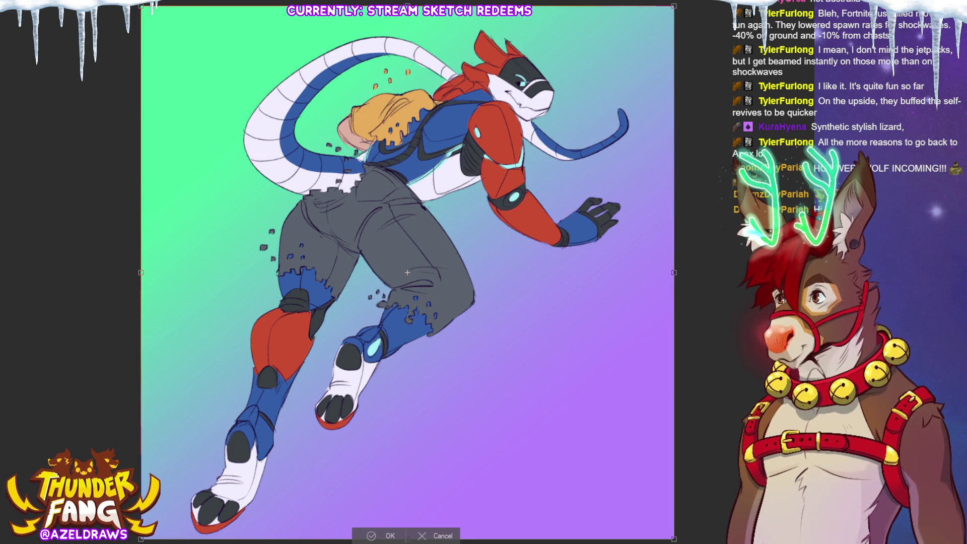
{"action": "left_click_drag", "start_coordinate": [407, 26], "coordinate": [407, 43]}
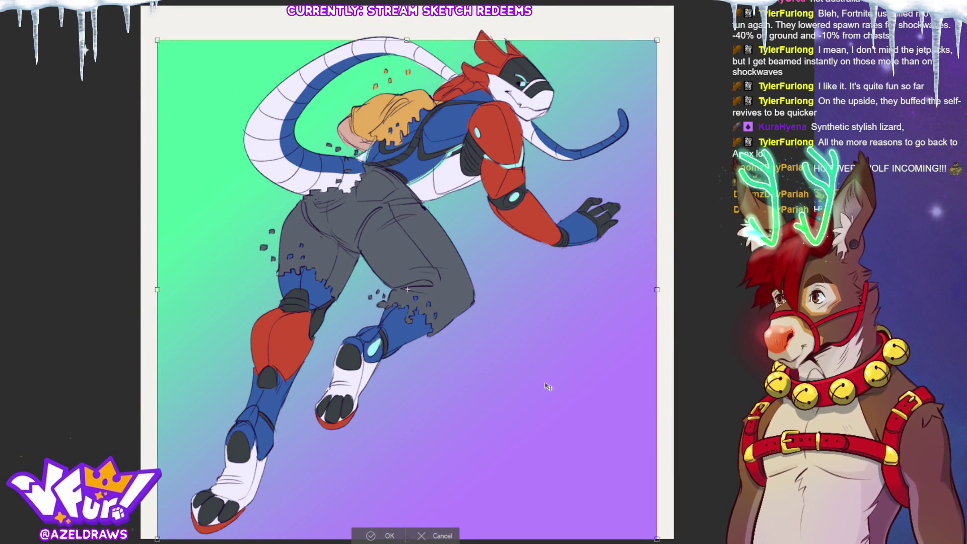
{"action": "mouse_move", "coordinate": [549, 383]}
{"action": "left_mouse_down"}
{"action": "mouse_move", "coordinate": [550, 365]}
{"action": "mouse_move", "coordinate": [560, 371]}
{"action": "left_mouse_up"}
{"action": "left_click", "coordinate": [376, 537]}
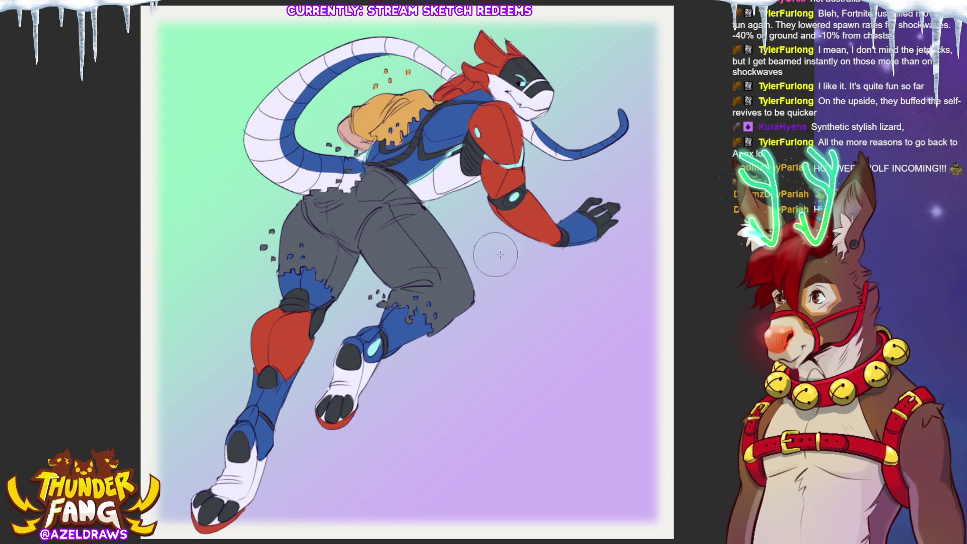
Airbrush a soft grey shadow beneath the arm and torso.
{"action": "mouse_move", "coordinate": [499, 237]}
{"action": "left_mouse_down"}
{"action": "mouse_move", "coordinate": [559, 242]}
{"action": "mouse_move", "coordinate": [526, 252]}
{"action": "mouse_move", "coordinate": [473, 223]}
{"action": "mouse_move", "coordinate": [504, 257]}
{"action": "mouse_move", "coordinate": [369, 232]}
{"action": "mouse_move", "coordinate": [327, 272]}
{"action": "mouse_move", "coordinate": [444, 315]}
{"action": "mouse_move", "coordinate": [348, 352]}
{"action": "mouse_move", "coordinate": [327, 383]}
{"action": "mouse_move", "coordinate": [345, 409]}
{"action": "mouse_move", "coordinate": [373, 343]}
{"action": "mouse_move", "coordinate": [406, 334]}
{"action": "left_mouse_up"}
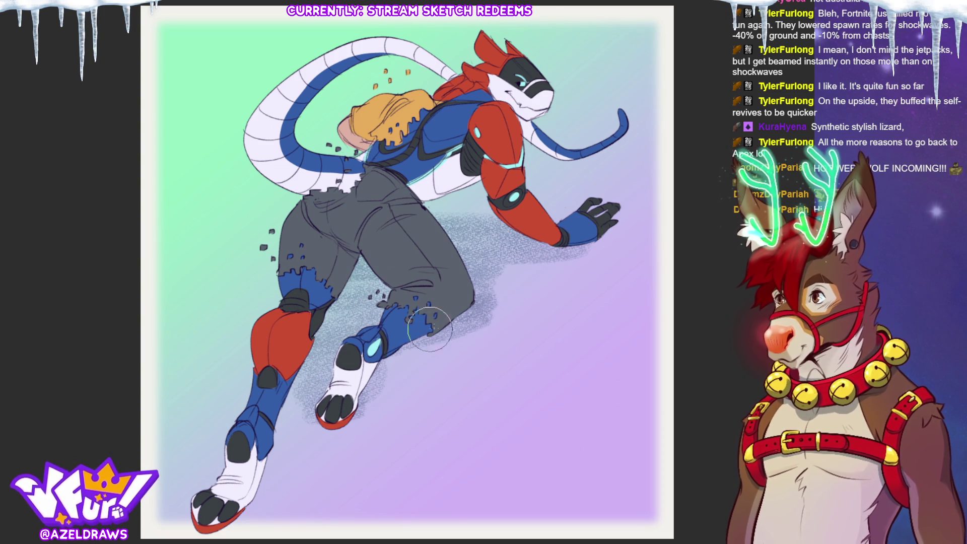
Extend the grey shadow along the lower leg, foot and lower pants, then lighten it.
{"action": "mouse_move", "coordinate": [234, 464]}
{"action": "left_mouse_down"}
{"action": "mouse_move", "coordinate": [287, 413]}
{"action": "mouse_move", "coordinate": [289, 385]}
{"action": "mouse_move", "coordinate": [247, 464]}
{"action": "left_mouse_up"}
{"action": "mouse_move", "coordinate": [365, 292]}
{"action": "left_mouse_down"}
{"action": "mouse_move", "coordinate": [398, 272]}
{"action": "mouse_move", "coordinate": [353, 283]}
{"action": "mouse_move", "coordinate": [393, 254]}
{"action": "mouse_move", "coordinate": [437, 297]}
{"action": "mouse_move", "coordinate": [345, 272]}
{"action": "mouse_move", "coordinate": [468, 224]}
{"action": "mouse_move", "coordinate": [396, 208]}
{"action": "mouse_move", "coordinate": [521, 221]}
{"action": "mouse_move", "coordinate": [438, 232]}
{"action": "mouse_move", "coordinate": [602, 227]}
{"action": "mouse_move", "coordinate": [491, 254]}
{"action": "mouse_move", "coordinate": [406, 212]}
{"action": "mouse_move", "coordinate": [436, 252]}
{"action": "mouse_move", "coordinate": [333, 313]}
{"action": "mouse_move", "coordinate": [500, 263]}
{"action": "mouse_move", "coordinate": [537, 242]}
{"action": "mouse_move", "coordinate": [451, 266]}
{"action": "mouse_move", "coordinate": [440, 327]}
{"action": "left_mouse_up"}
{"action": "key", "text": "ctrl+z"}
{"action": "key", "text": "ctrl+z"}
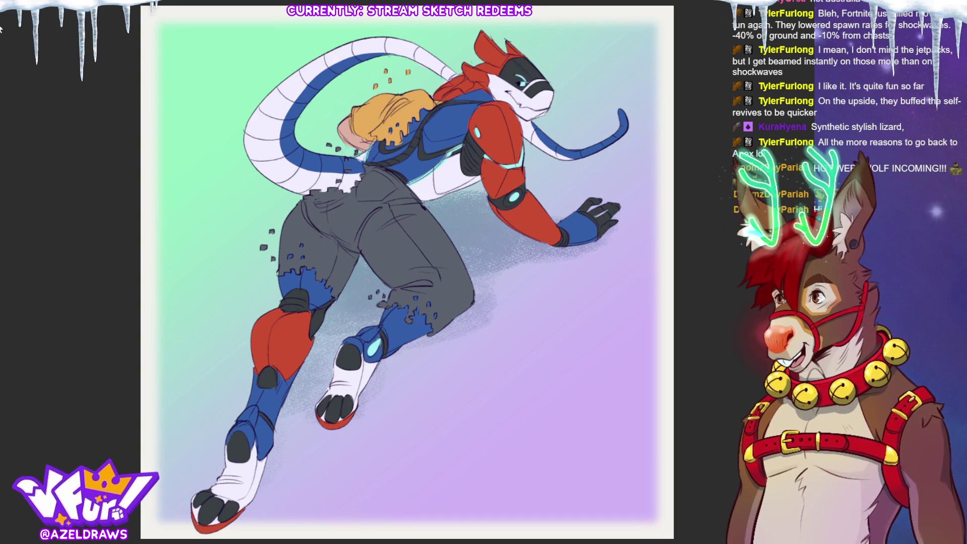
Hand-write the AZELDRAWS signature on the lower border, redoing a badly drawn letter.
{"action": "left_click_drag", "start_coordinate": [595, 491], "coordinate": [527, 269]}
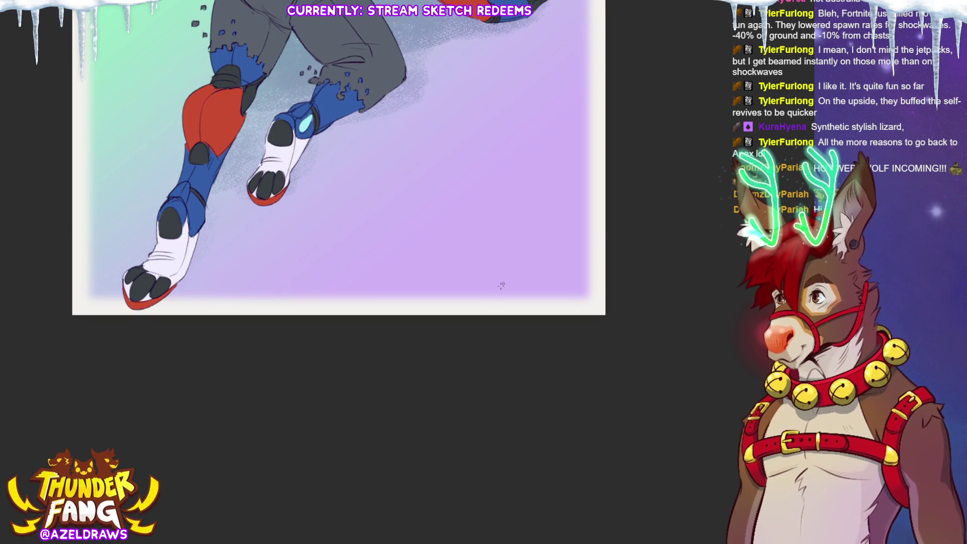
{"action": "mouse_move", "coordinate": [493, 311]}
{"action": "left_mouse_down"}
{"action": "mouse_move", "coordinate": [555, 311]}
{"action": "mouse_move", "coordinate": [564, 298]}
{"action": "mouse_move", "coordinate": [559, 311]}
{"action": "mouse_move", "coordinate": [576, 308]}
{"action": "left_mouse_up"}
{"action": "key", "text": "ctrl+z"}
{"action": "left_click", "coordinate": [513, 312]}
Move the signature further right into the corner and fit the whole drawing to screen.
{"action": "key", "text": "ctrl+t"}
{"action": "left_click", "coordinate": [515, 331]}
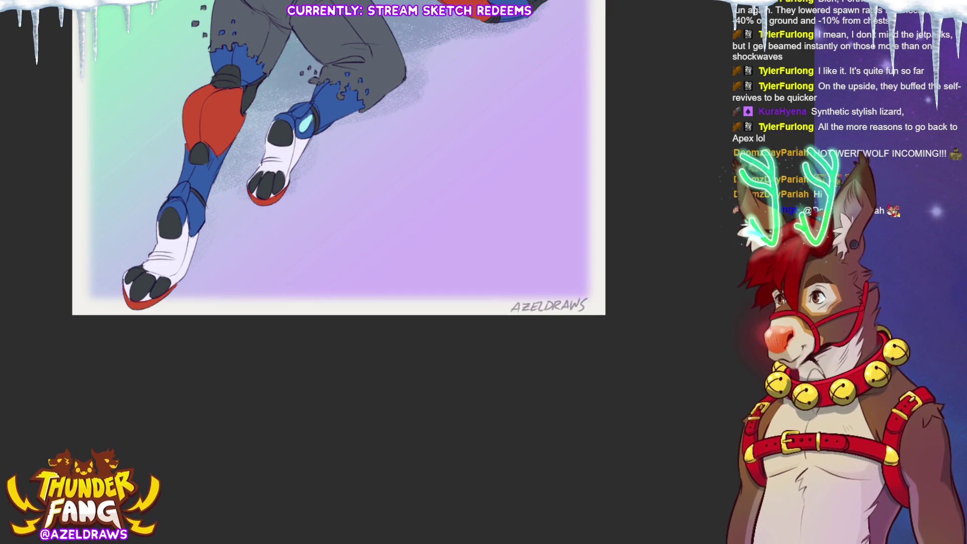
{"action": "key", "text": "ctrl+0"}
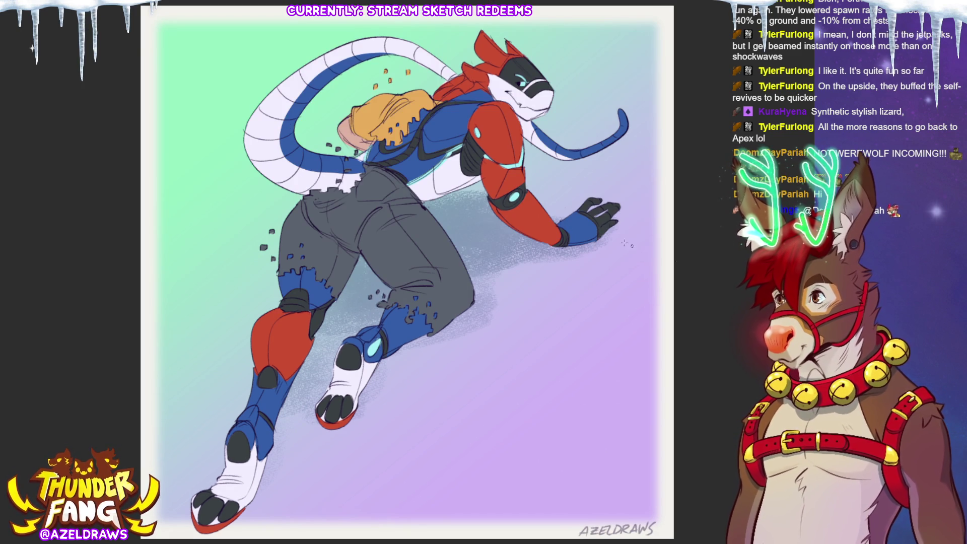